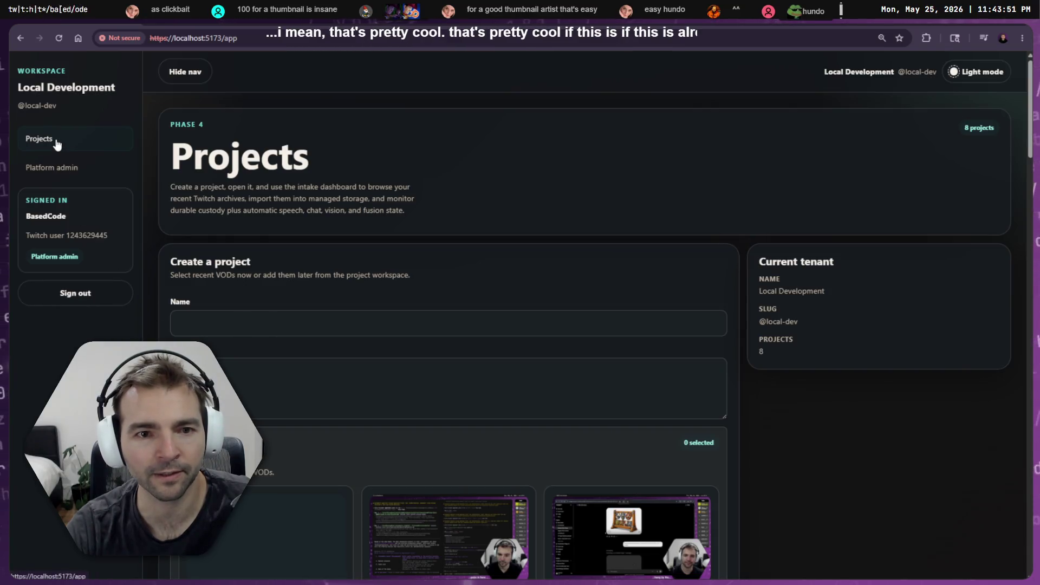
- Switch to the Godot editor, whose Sketch Launcher shows 'Physical Drag' ready to run
scroll(782, 265, down, 15)
scroll(864, 308, down, 4)
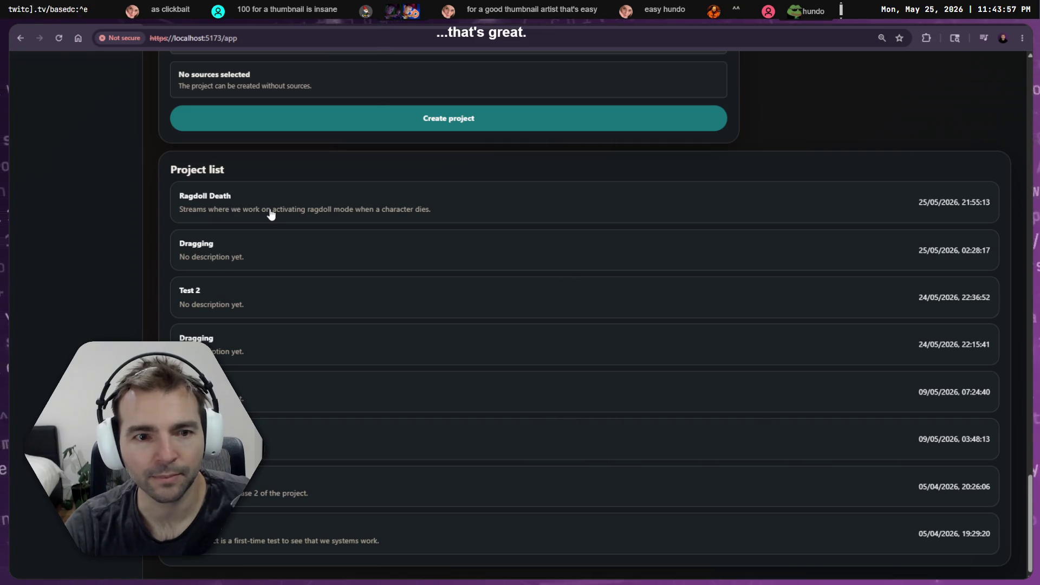
click(314, 329)
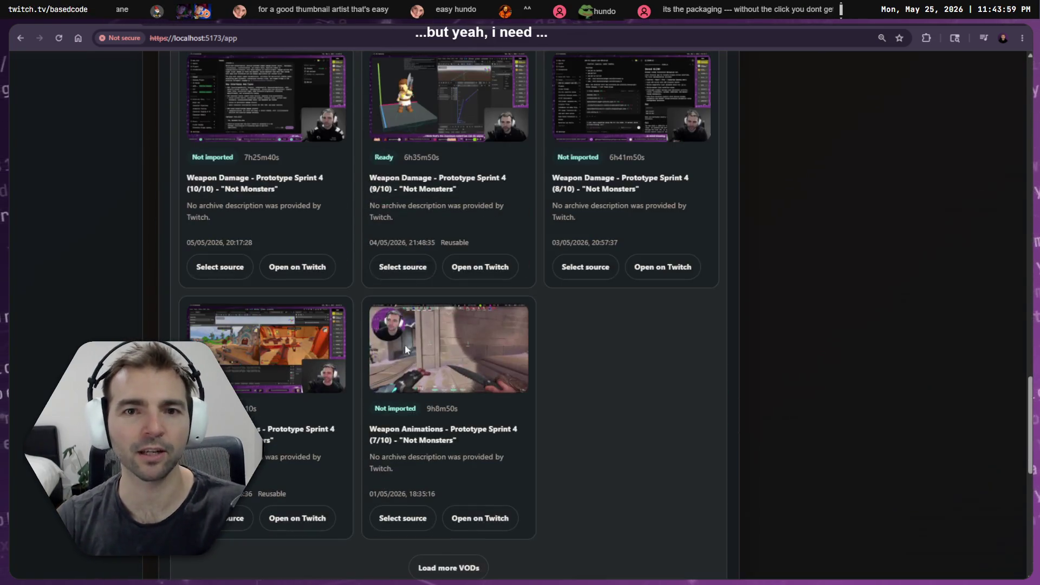
scroll(364, 414, down, 9)
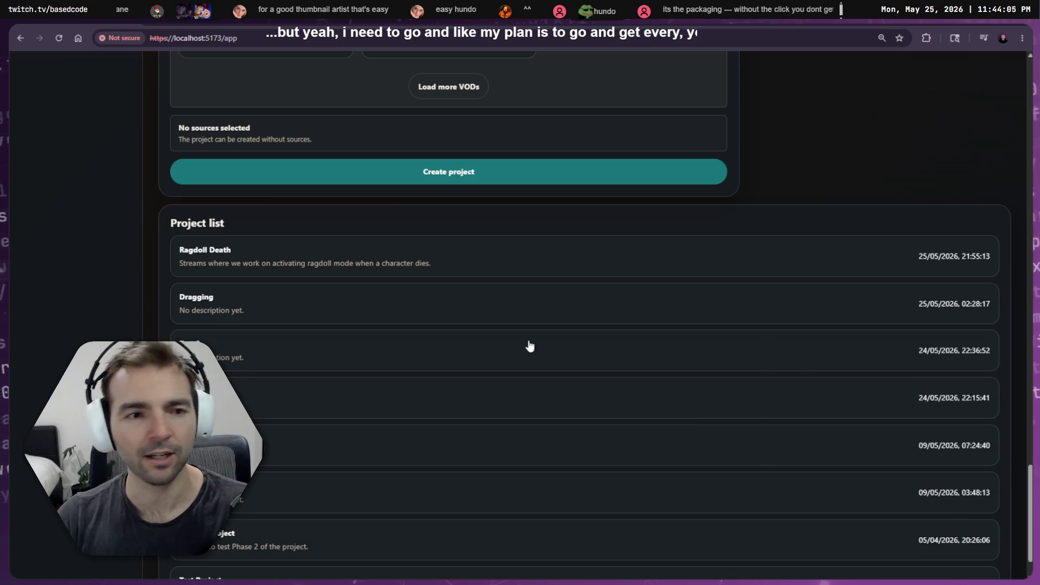
scroll(530, 346, up, 20)
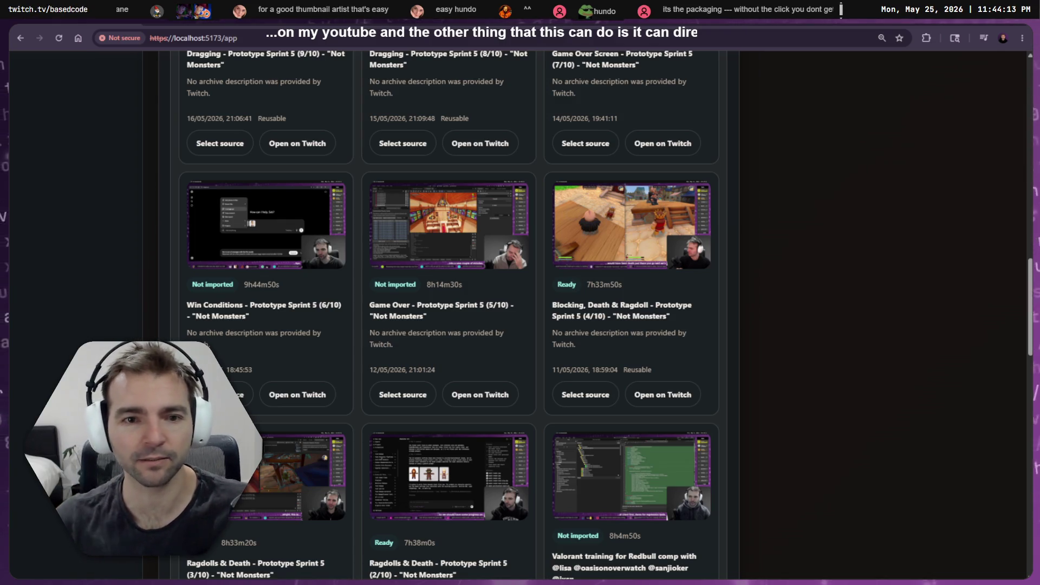
scroll(301, 374, up, 9)
scroll(212, 220, up, 10)
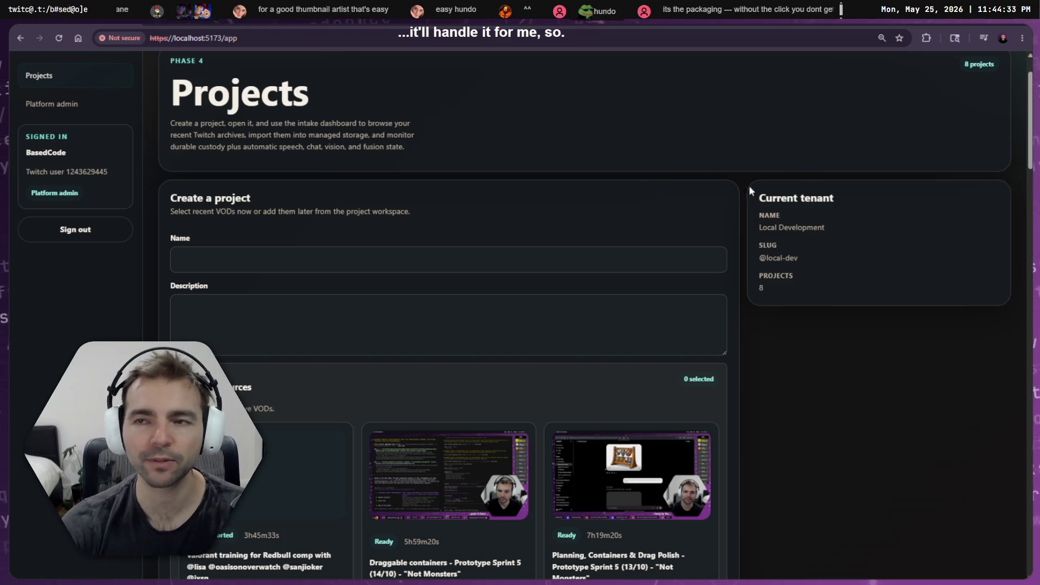
key(alt+Tab)
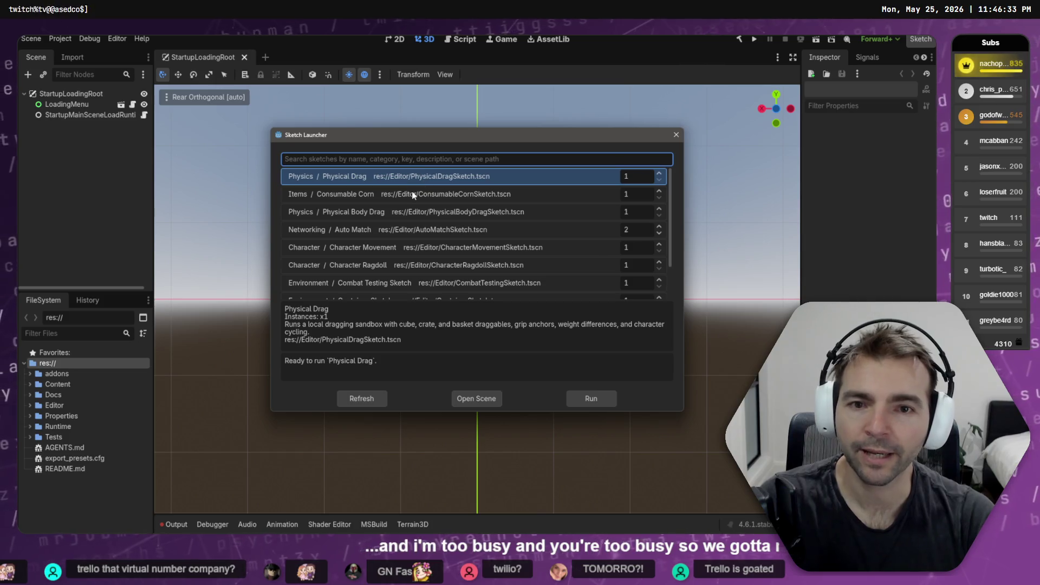
- Run the Consumable Corn sketch, test picking up and eating corn, then stop the game
key(Return)
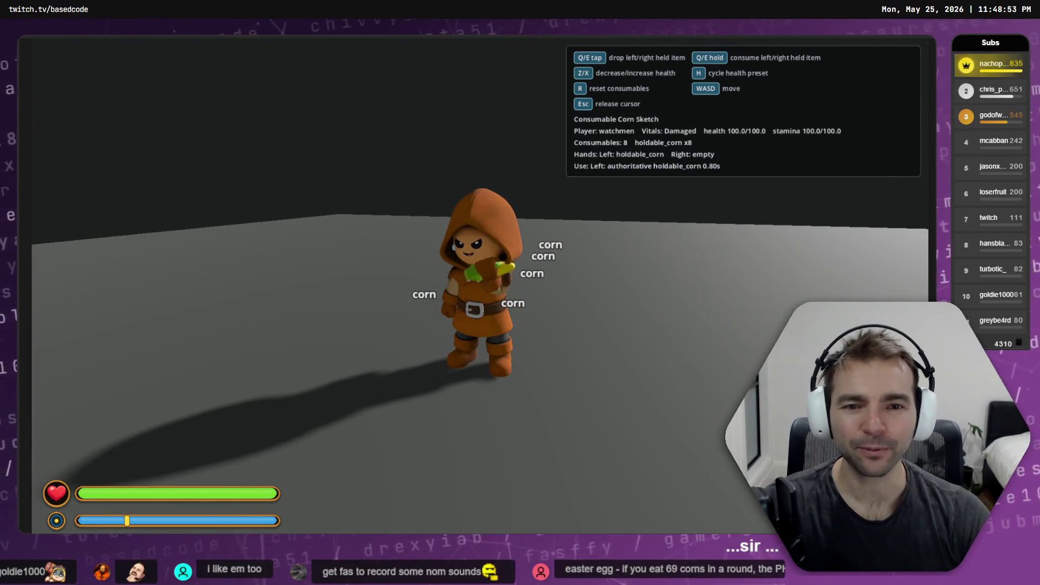
key(F8)
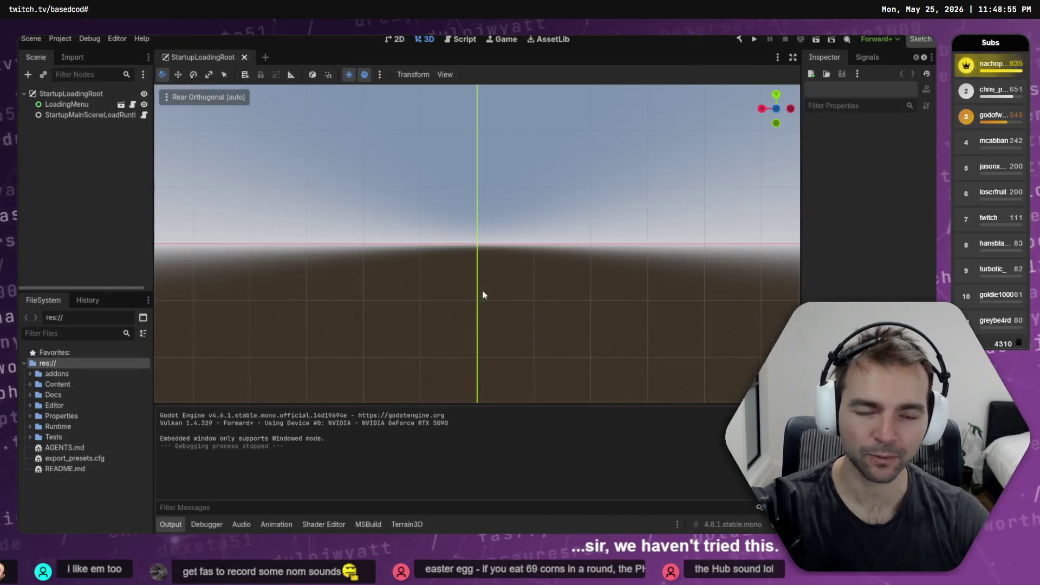
- Launch the game, then select and run the Physical Body Drag sketch from the Sketch Launcher
key(F5)
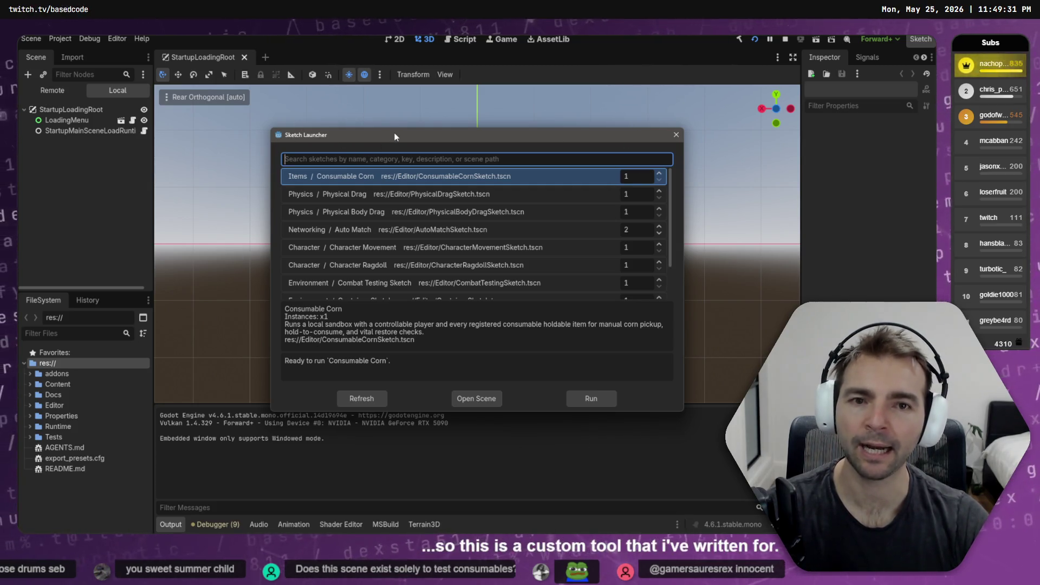
scroll(444, 230, down, 1)
scroll(444, 231, down, 2)
scroll(445, 232, up, 3)
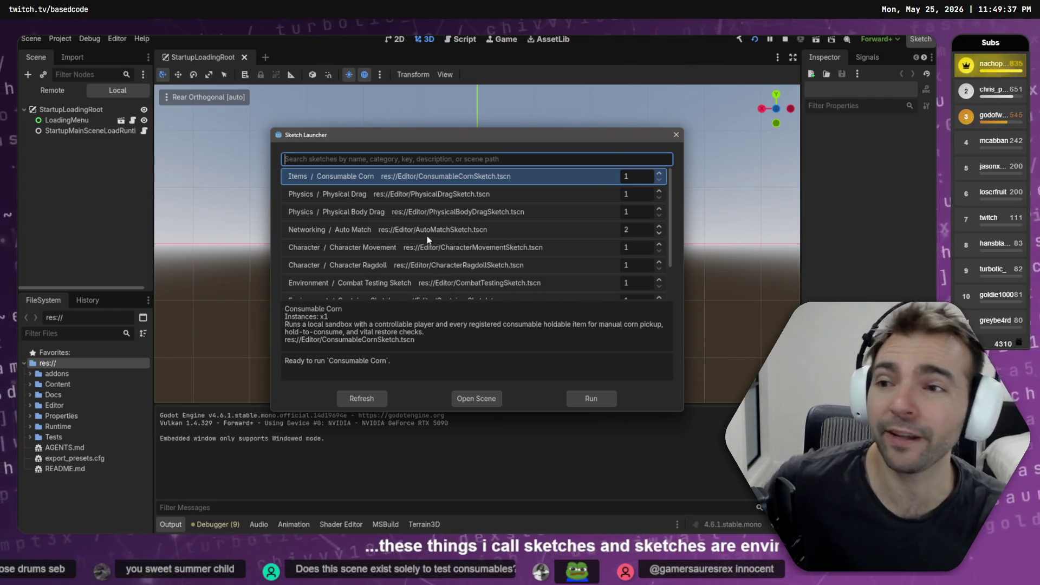
click(453, 196)
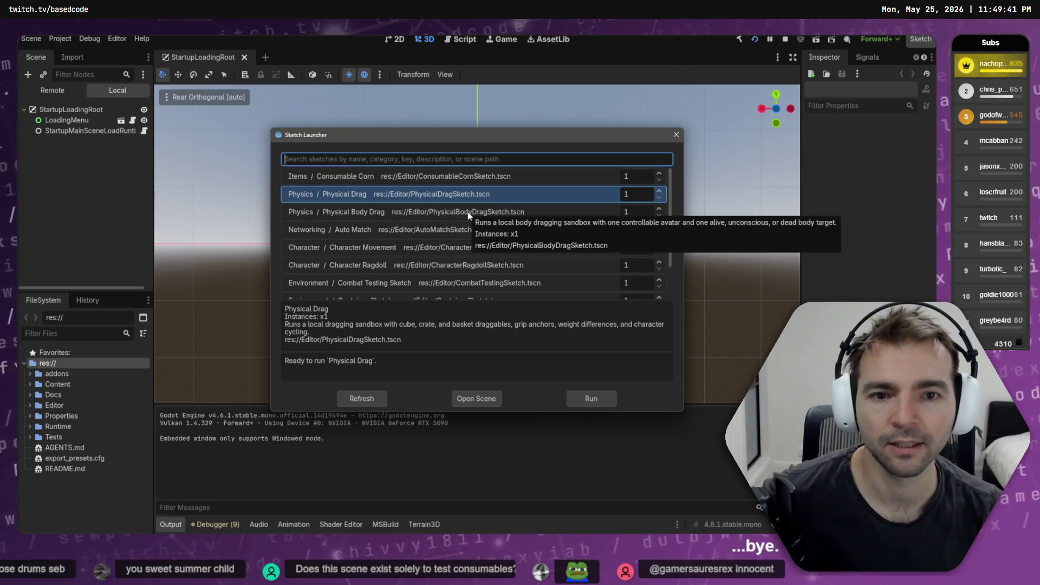
double_click(467, 213)
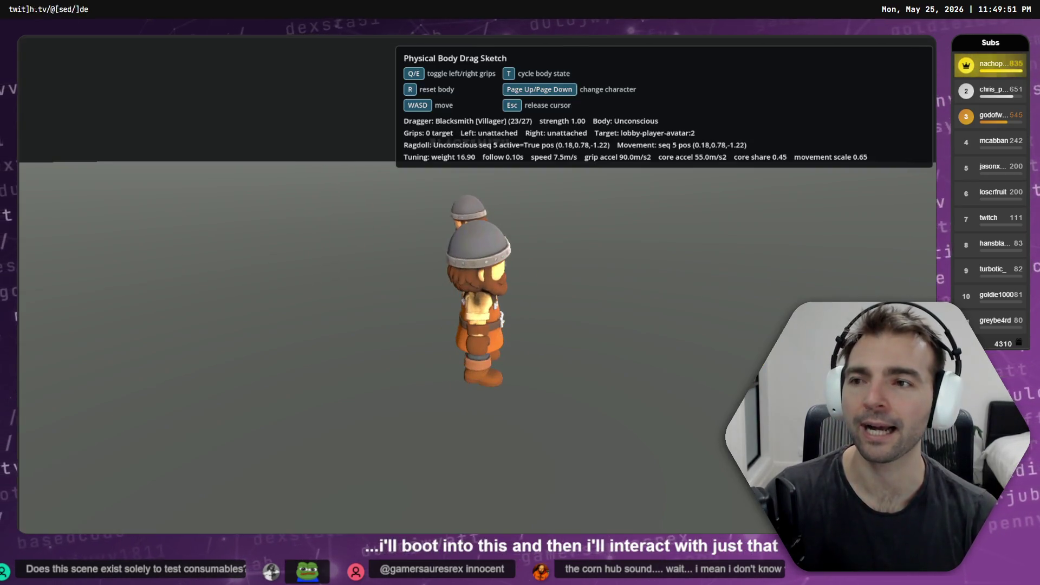
- Set the Blacksmith to Dead, switch to the Knight, and drag the body with the left hand
key(t)
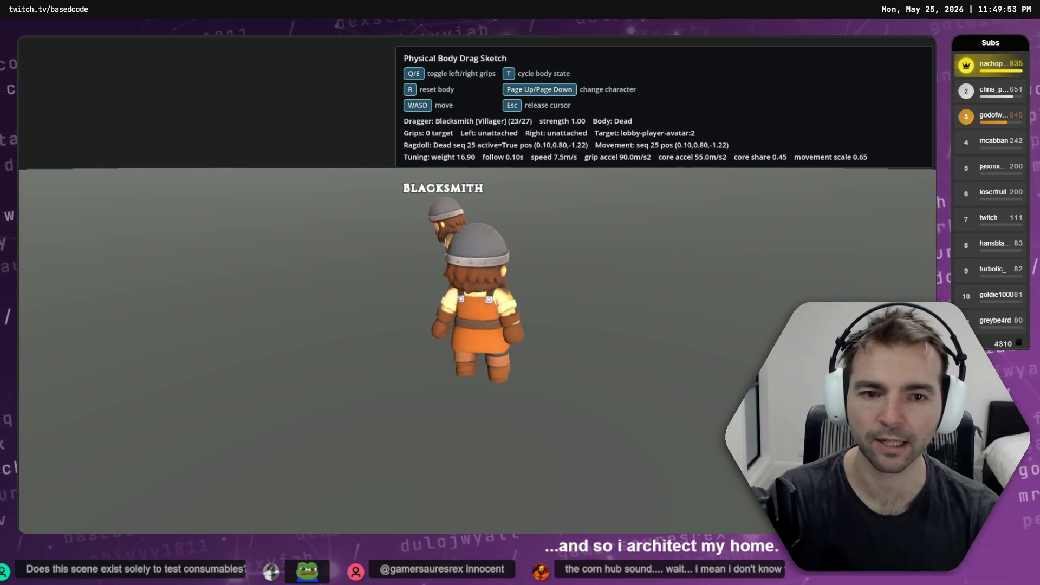
key(Page_Up)
key(Page_Up)
key(Page_Up)
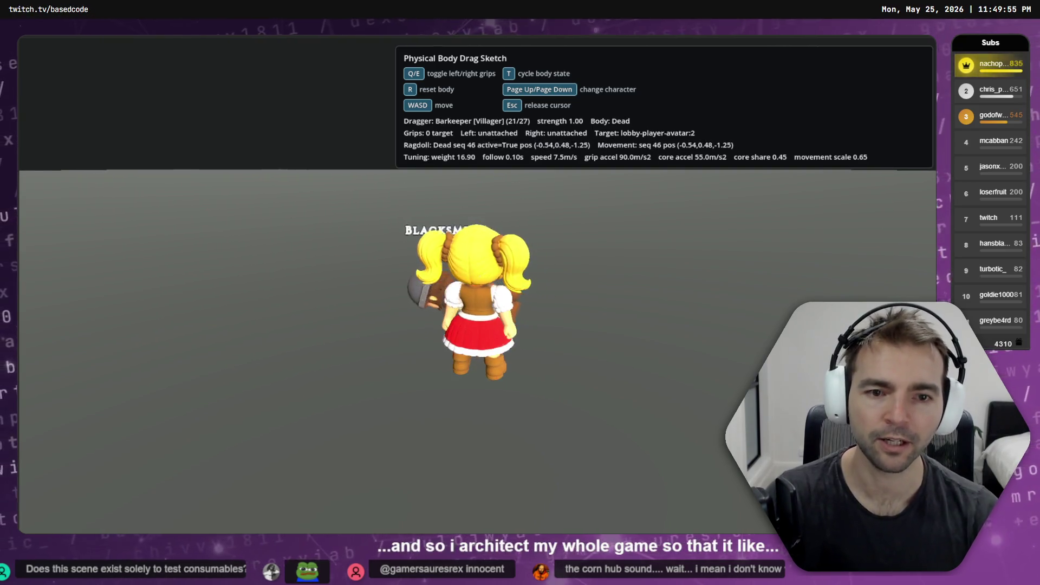
key(Page_Up)
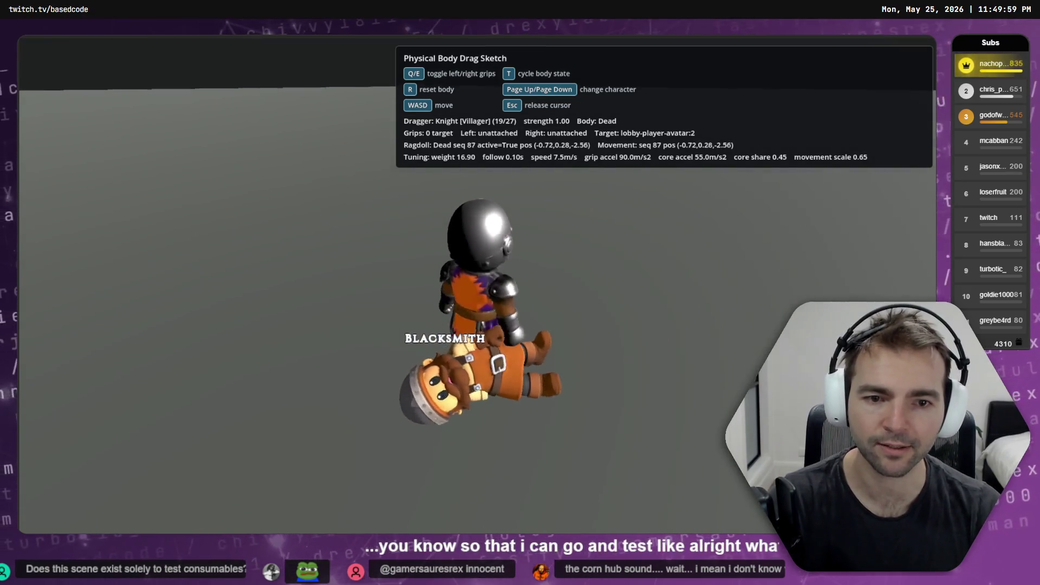
key(w)
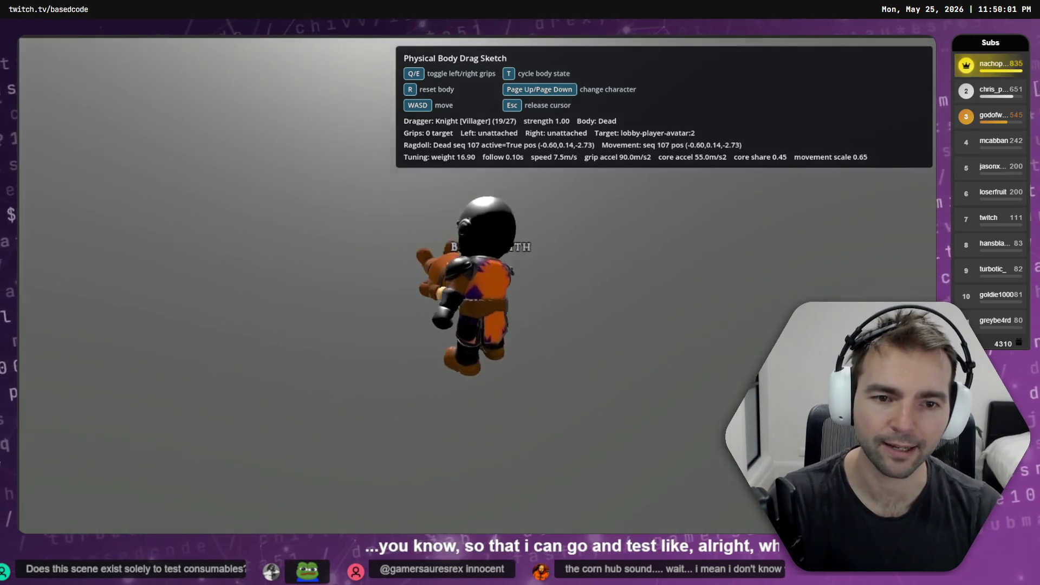
key(q)
key(w)
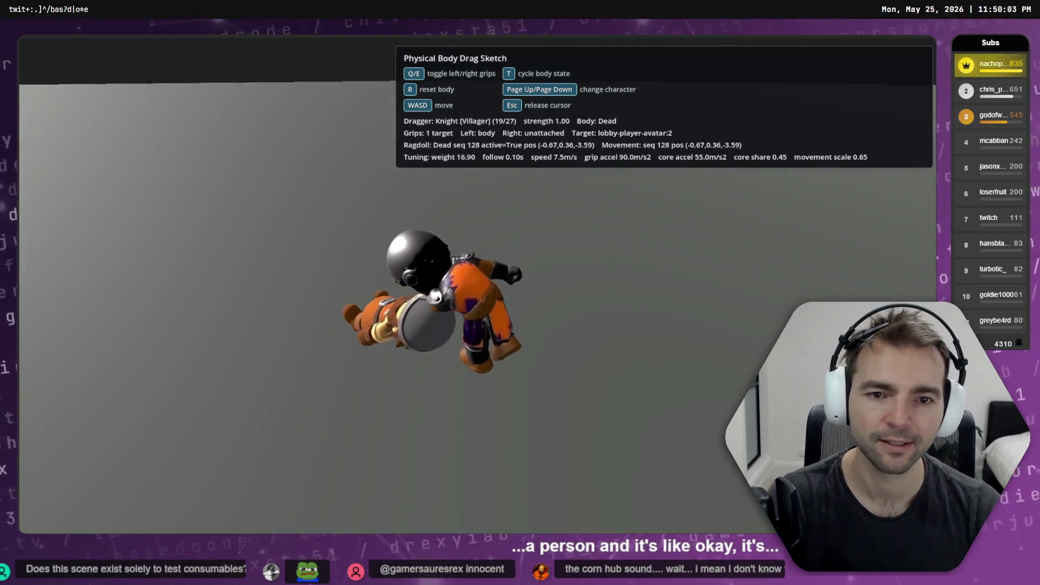
key(w)
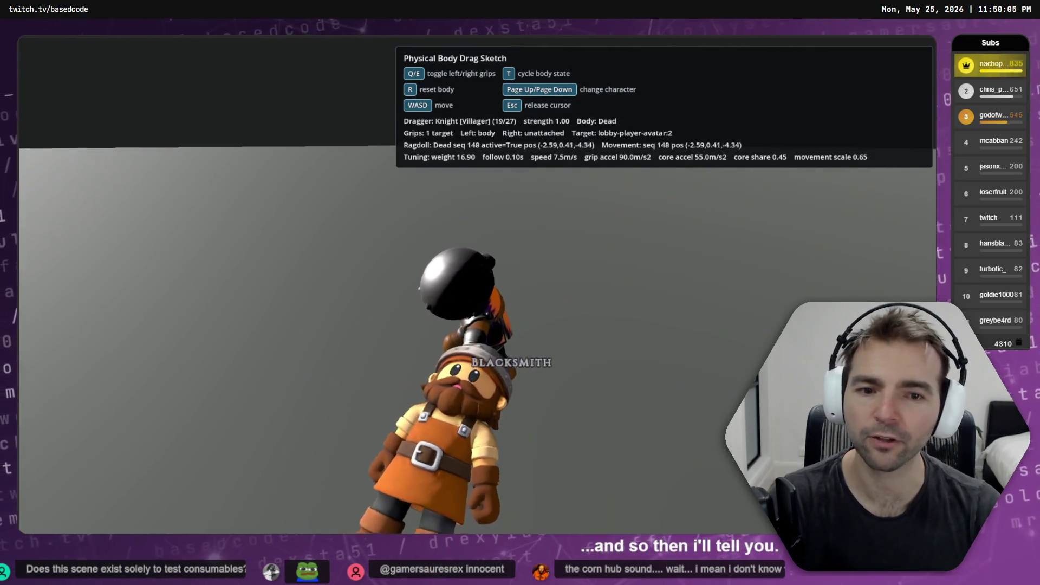
key(w)
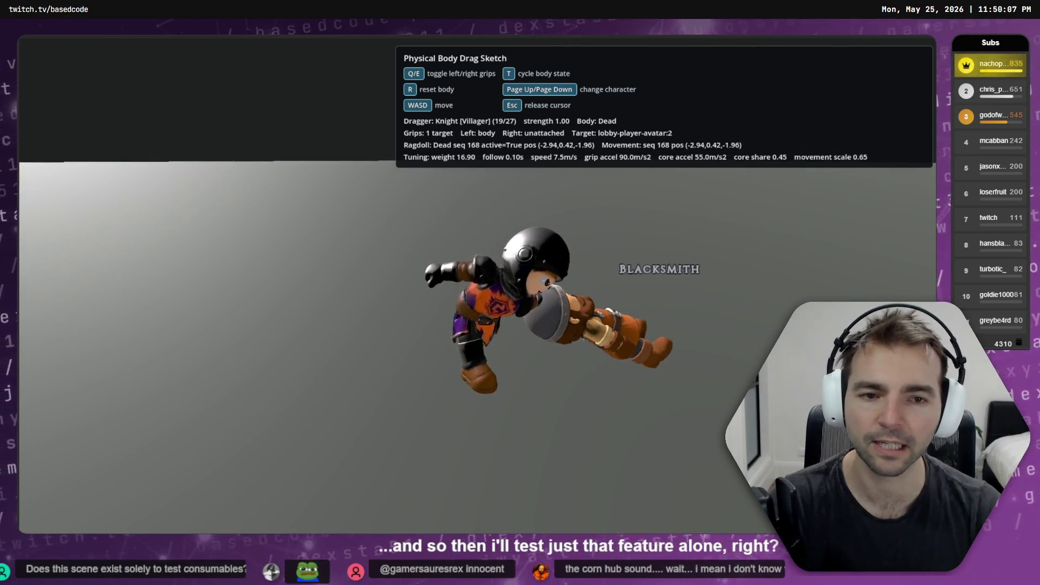
key(w)
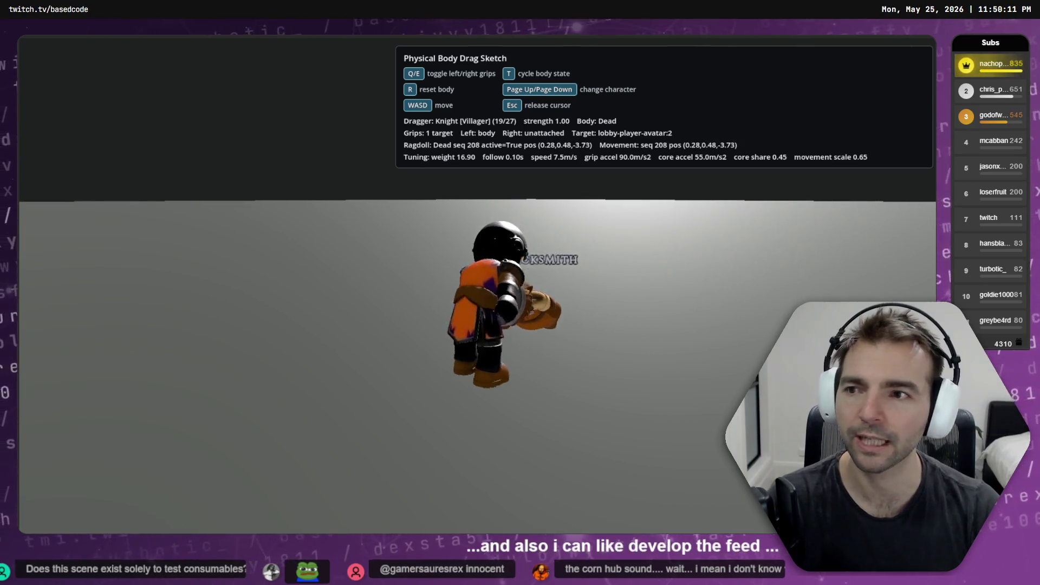
key(w)
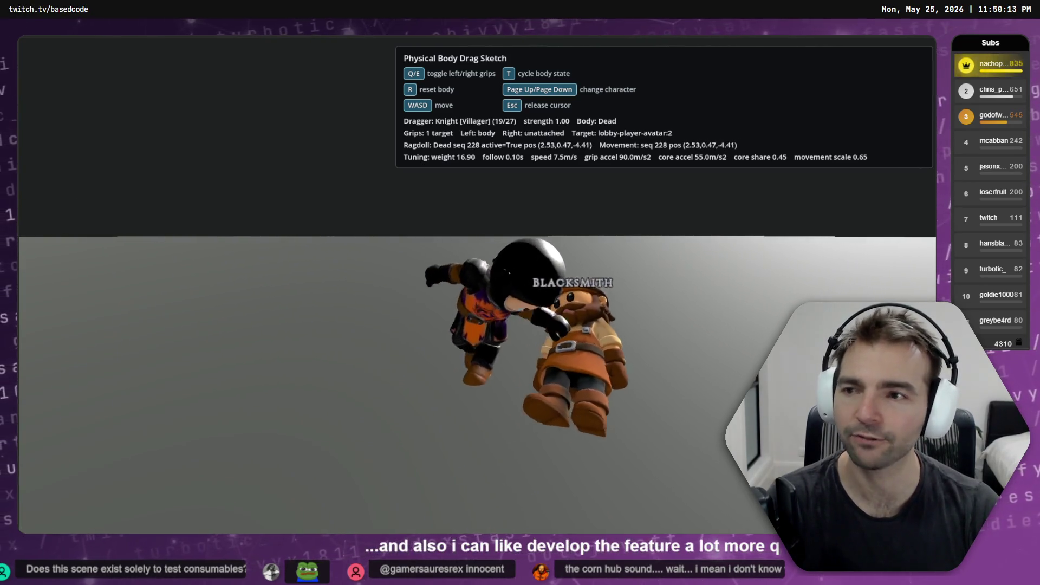
key(w)
key(q)
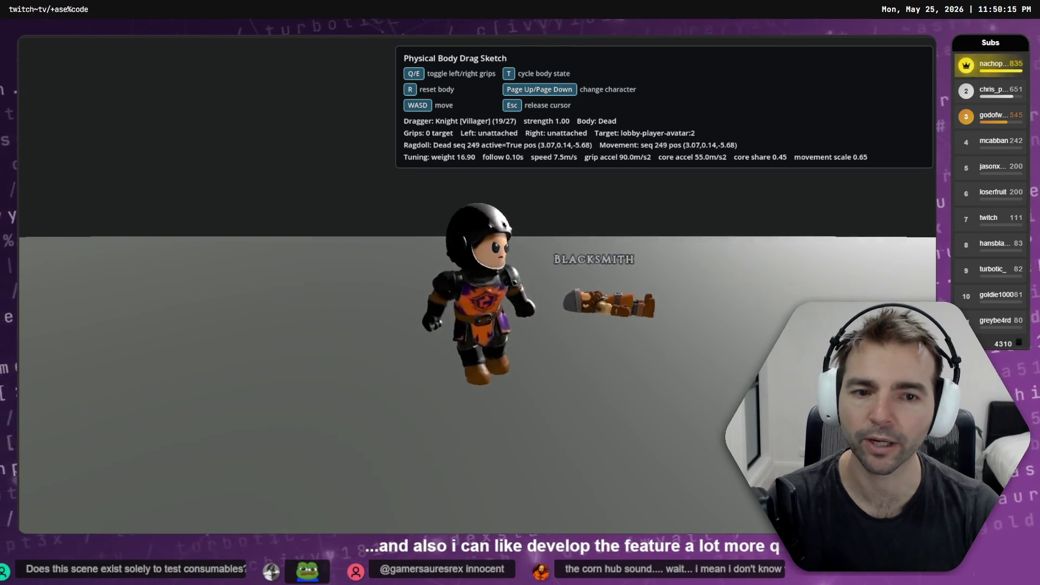
- Return the Knight to the body, grip it with both hands, drag it forward, then stop the game
key(d)
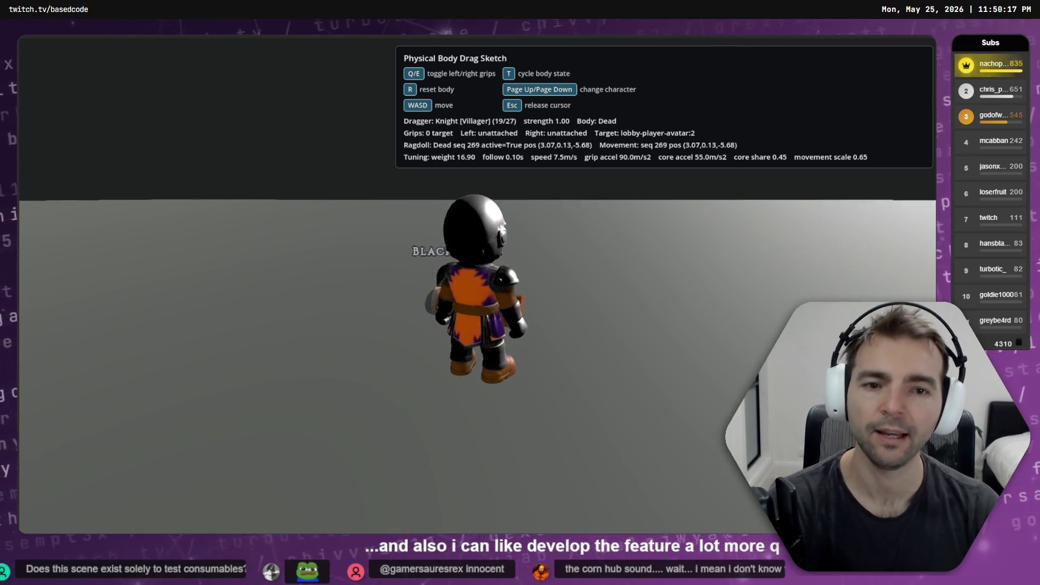
key(w)
key(e)
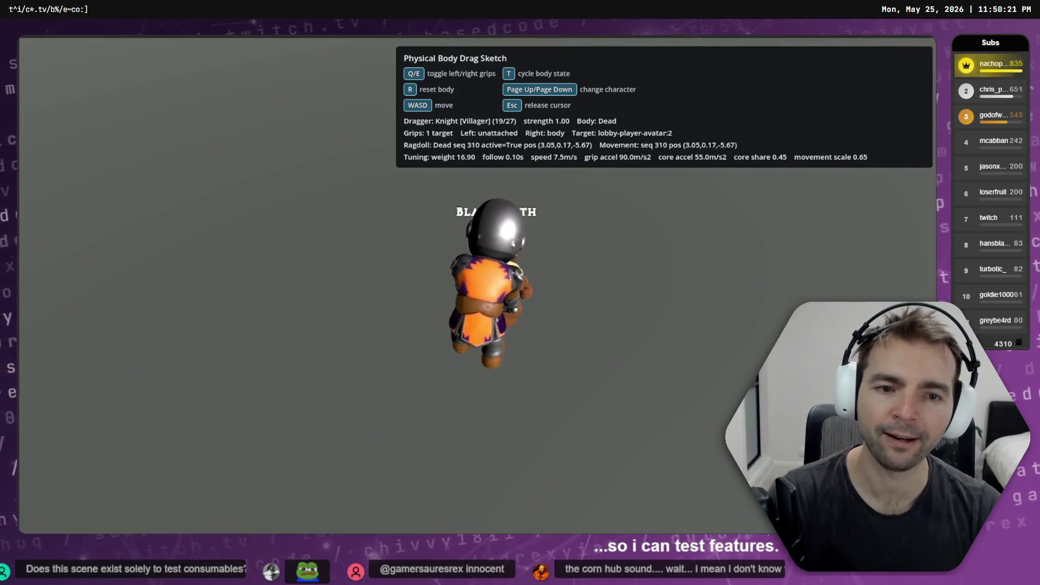
key(q)
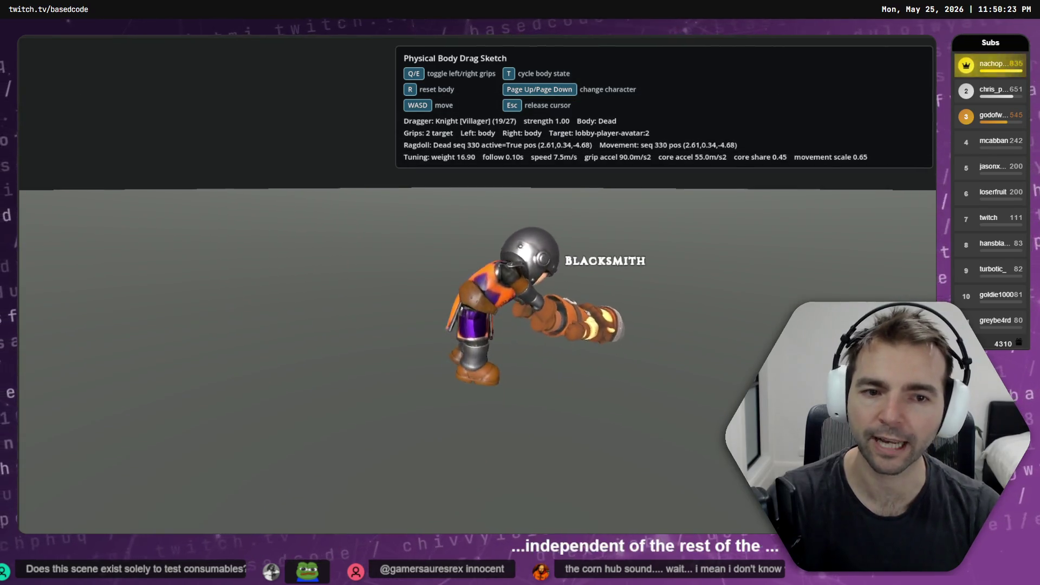
key(w)
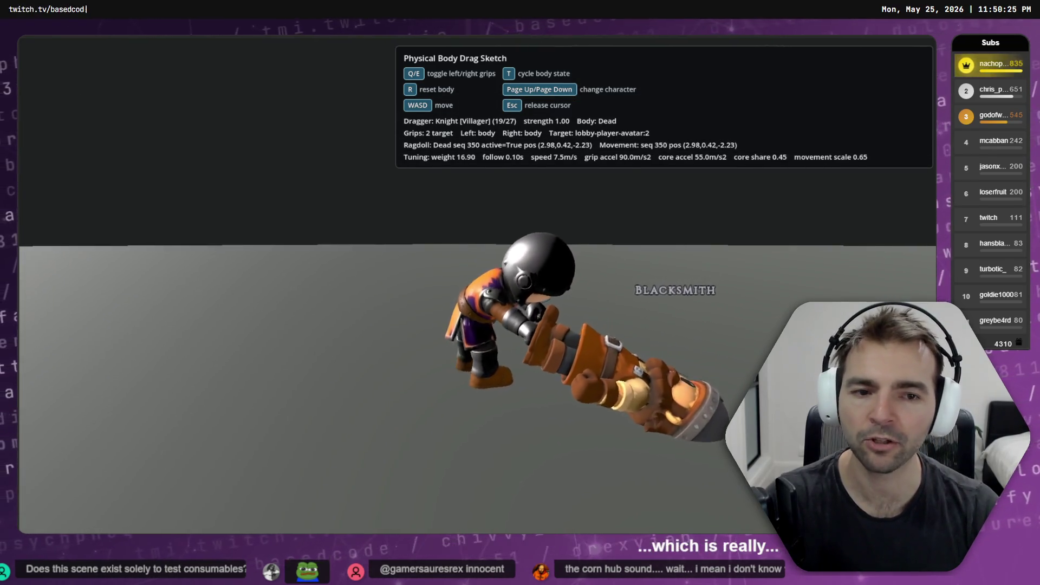
key(F8)
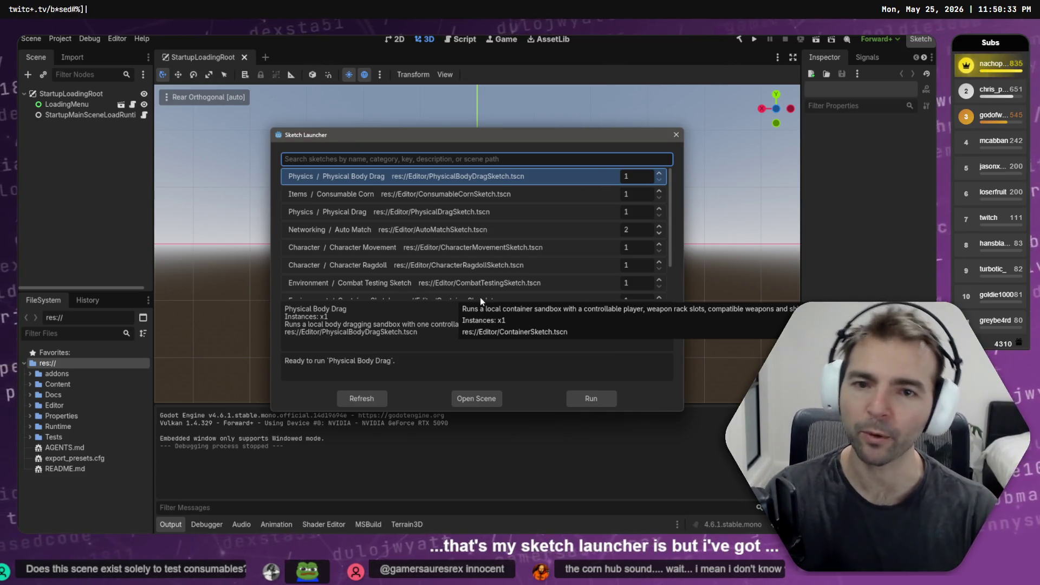
- Move between the Physical Drag and Physical Body Drag sketches, then close the Sketch Launcher
key(Down)
key(Down)
key(Down)
key(Up)
key(Up)
key(Up)
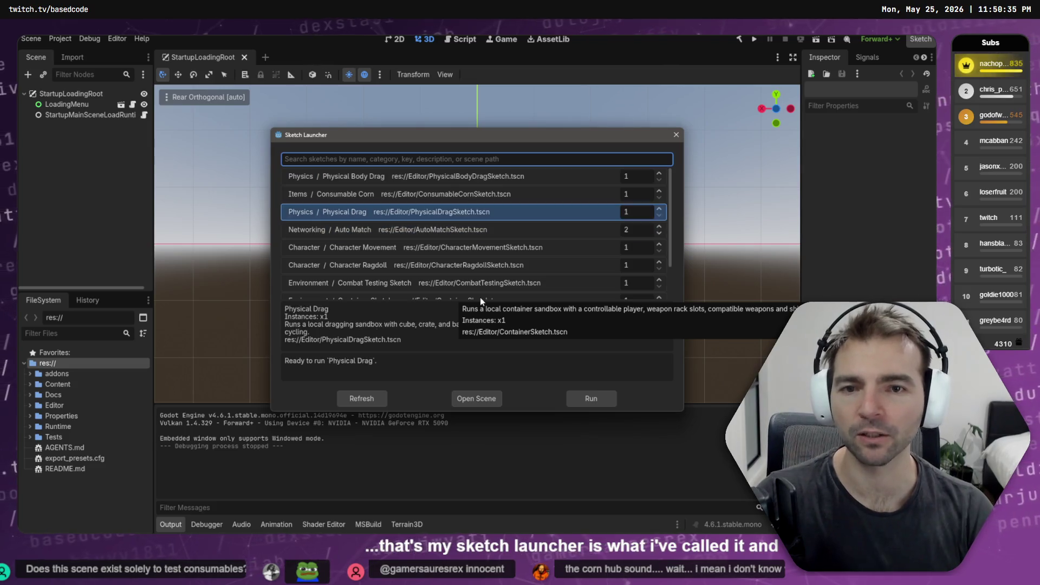
key(Escape)
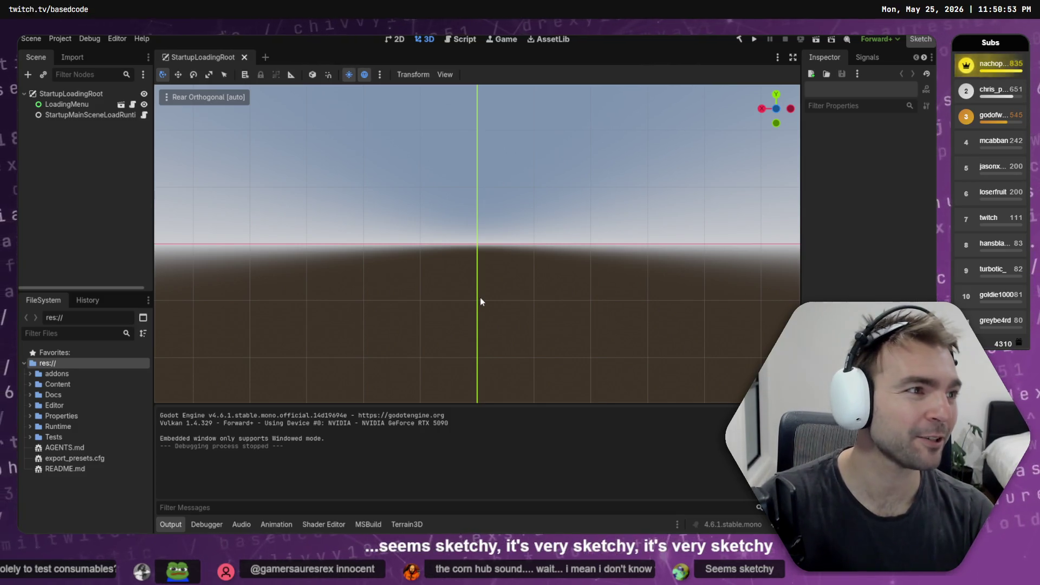
- Run the full Not Monsters build and switch to Fork's feature/consumables history while it loads
key(F5)
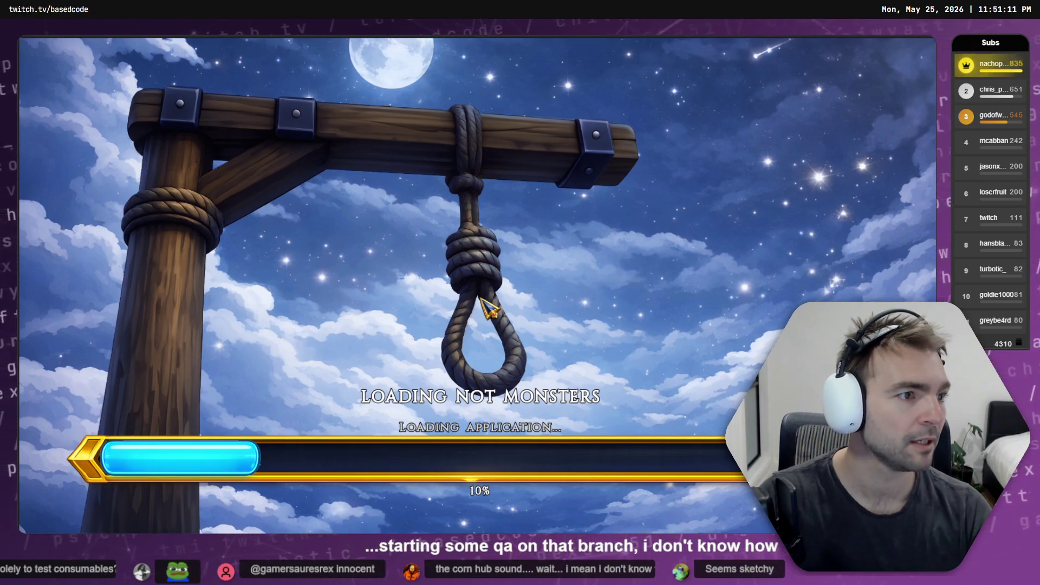
key(alt+Tab)
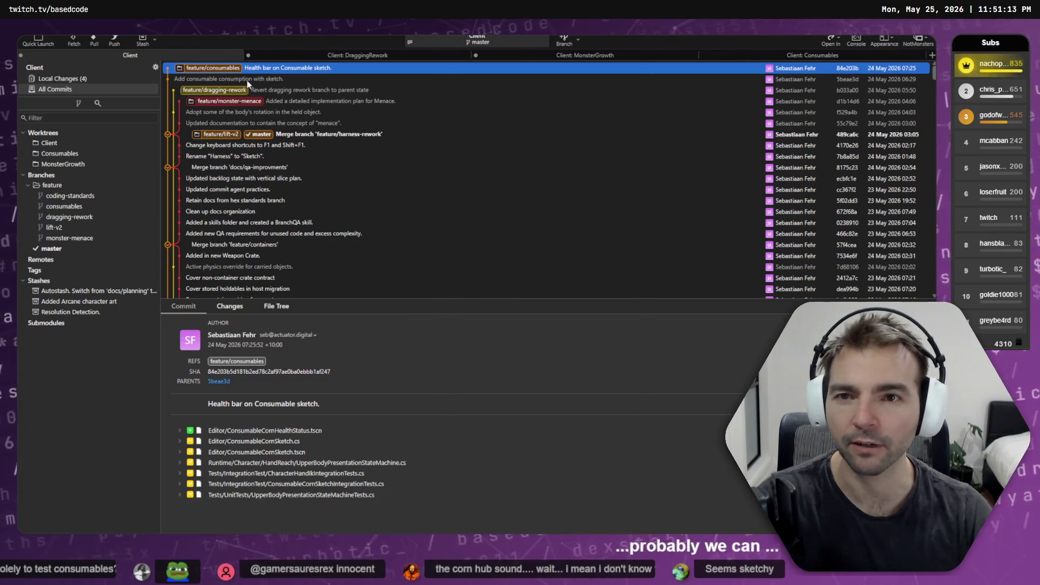
- Review the appearance.json and workspace.json diffs, then discard the .obsidian folder's changes in 4 files
click(69, 79)
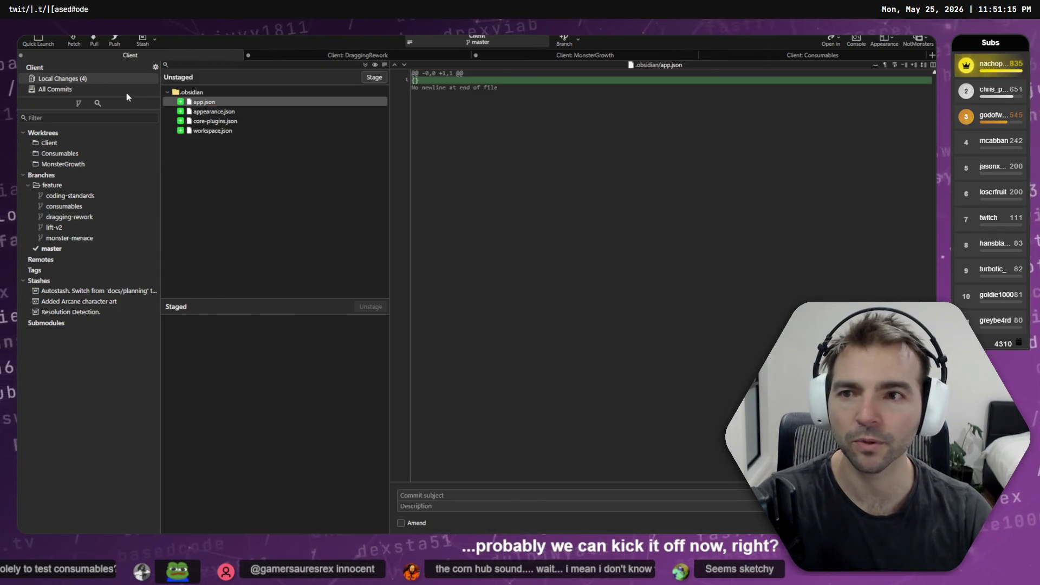
click(208, 112)
click(208, 131)
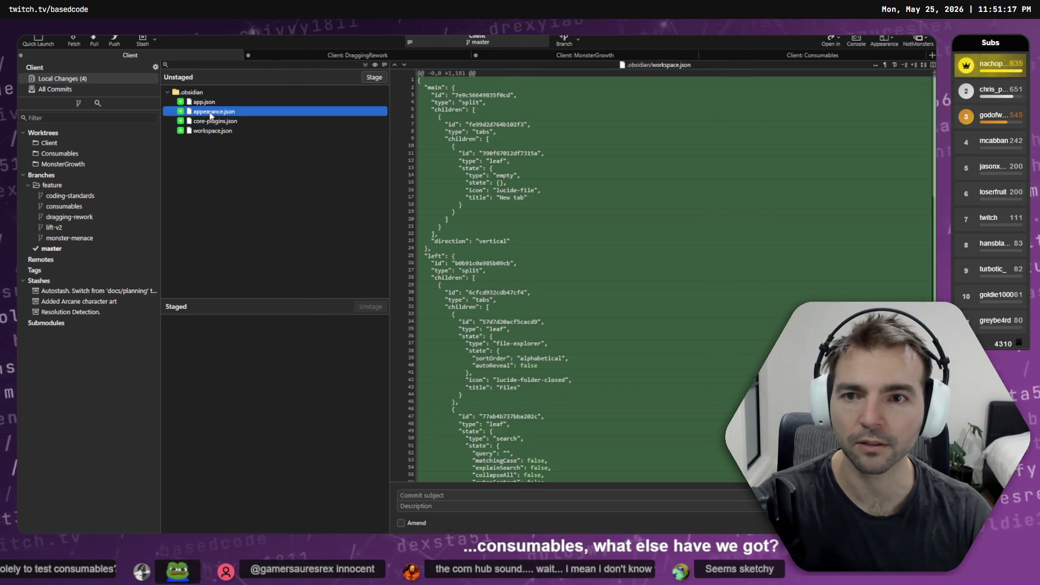
click(200, 93)
right_click(200, 93)
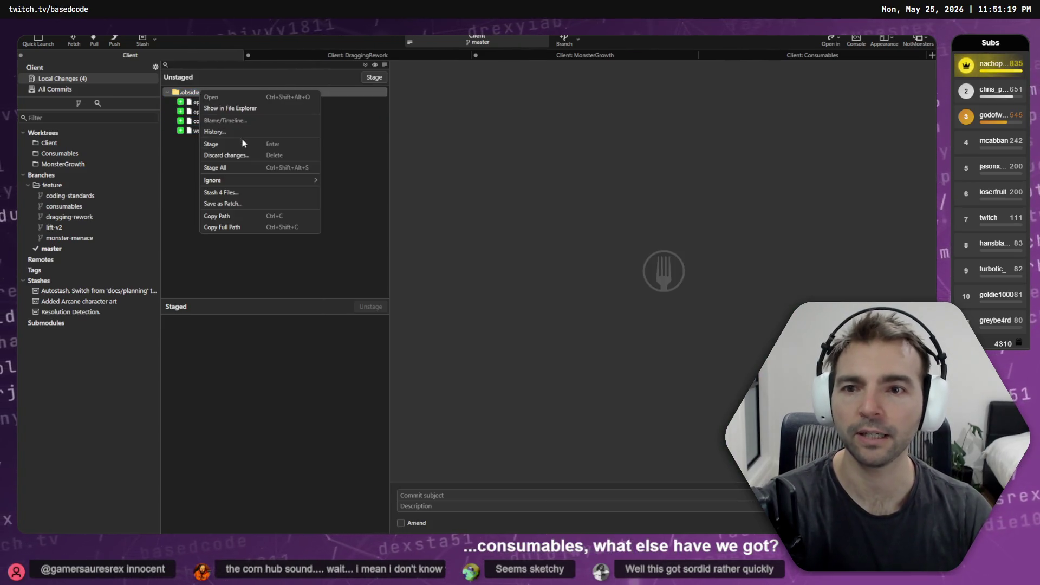
click(244, 154)
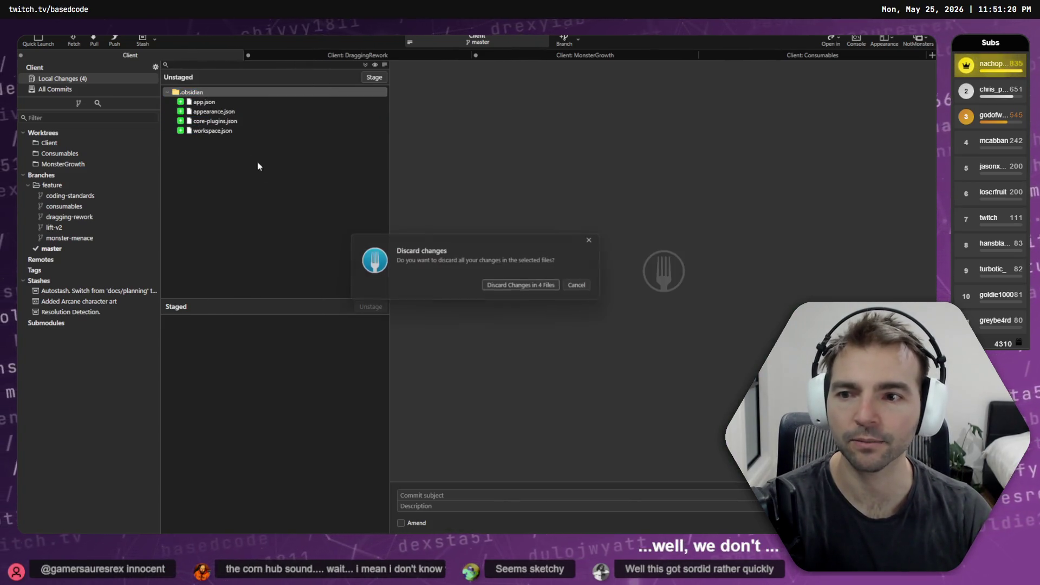
click(518, 287)
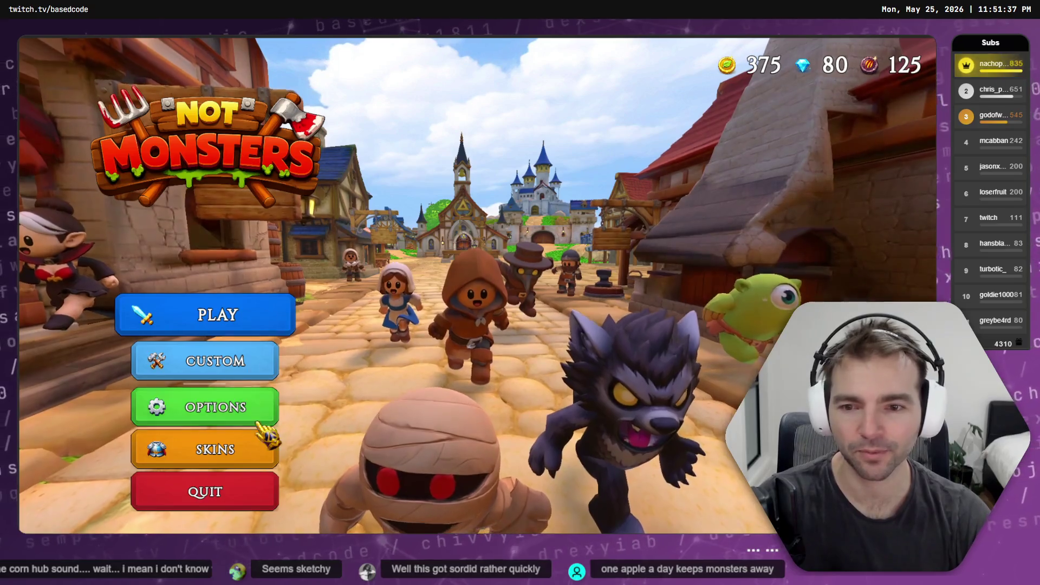
- Host a new online game room sized for 4 players
click(217, 314)
click(367, 341)
drag(496, 358, 306, 358)
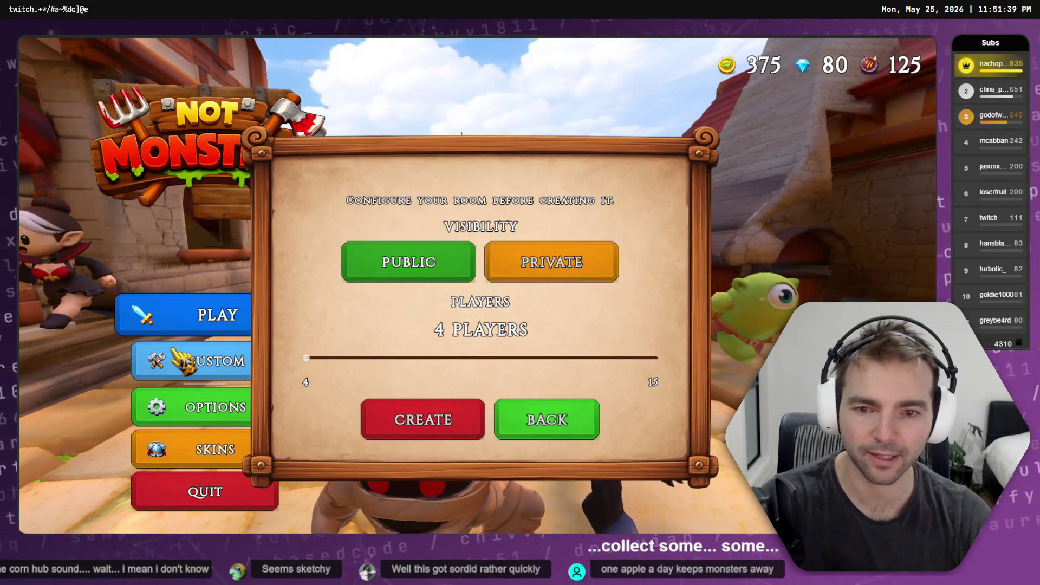
click(477, 414)
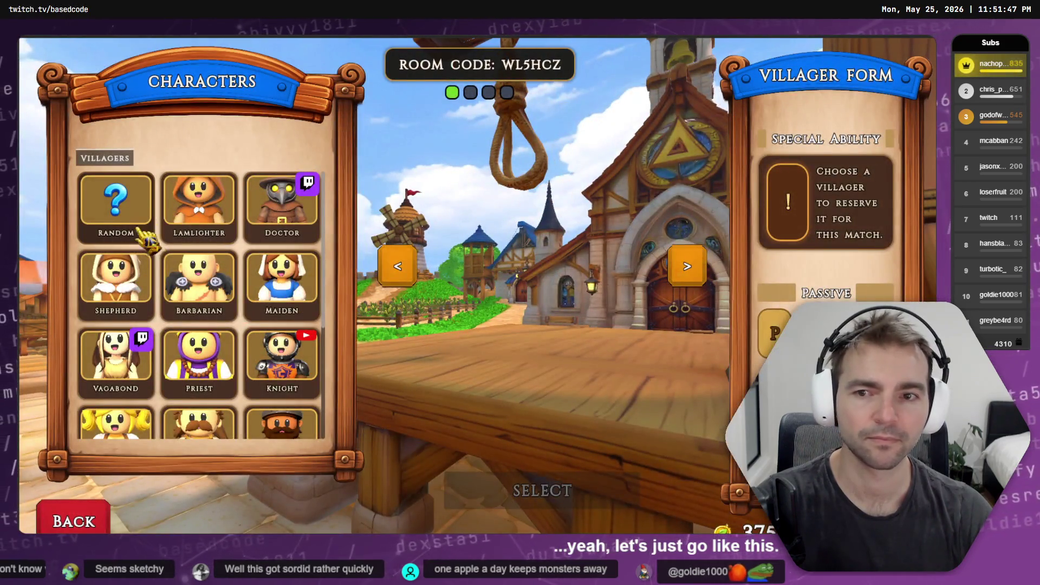
- Take a random villager, confirming the Farmer, and choose the Worm monster form
click(146, 237)
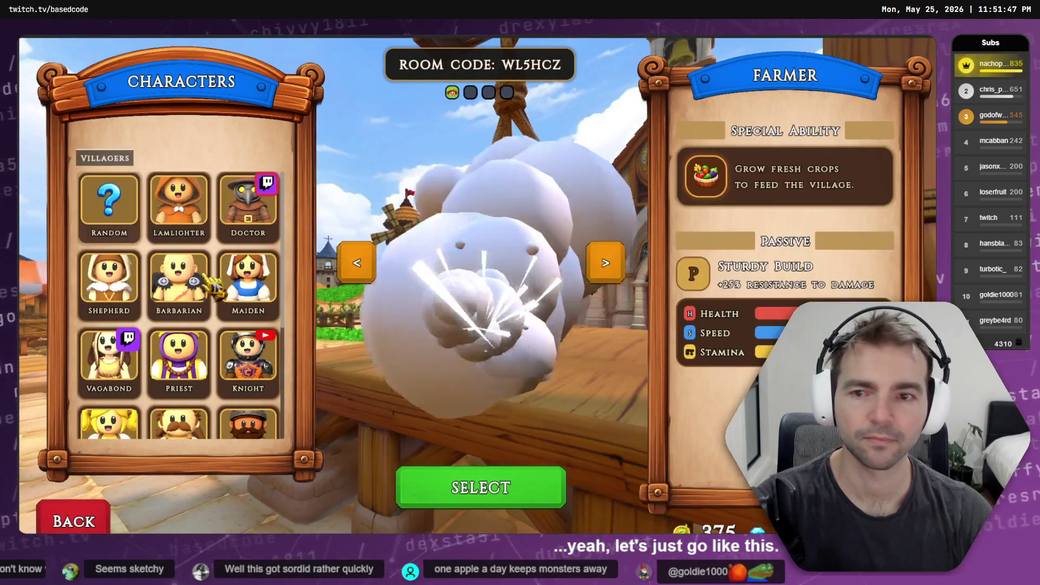
click(494, 490)
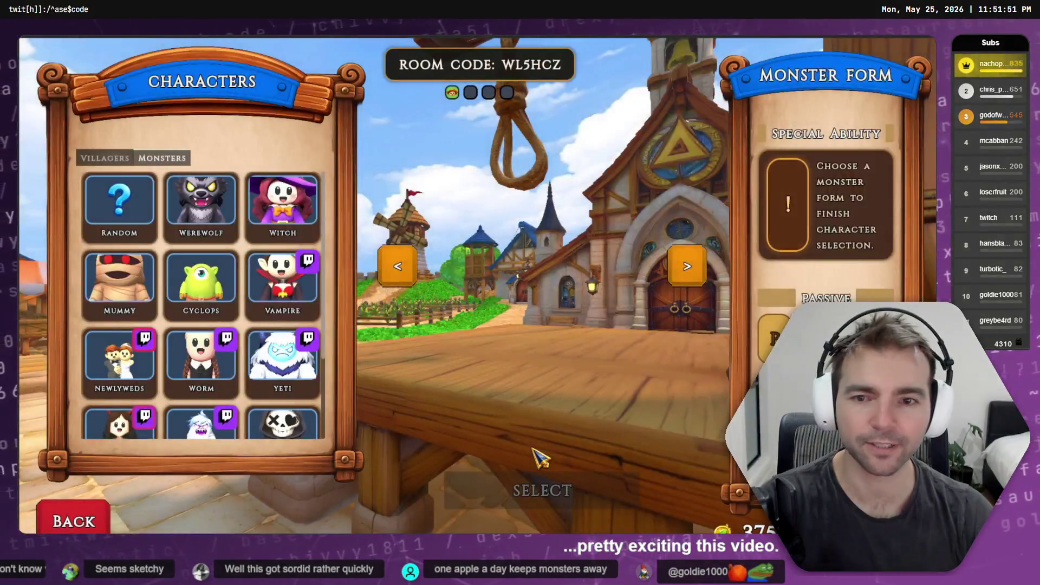
click(201, 358)
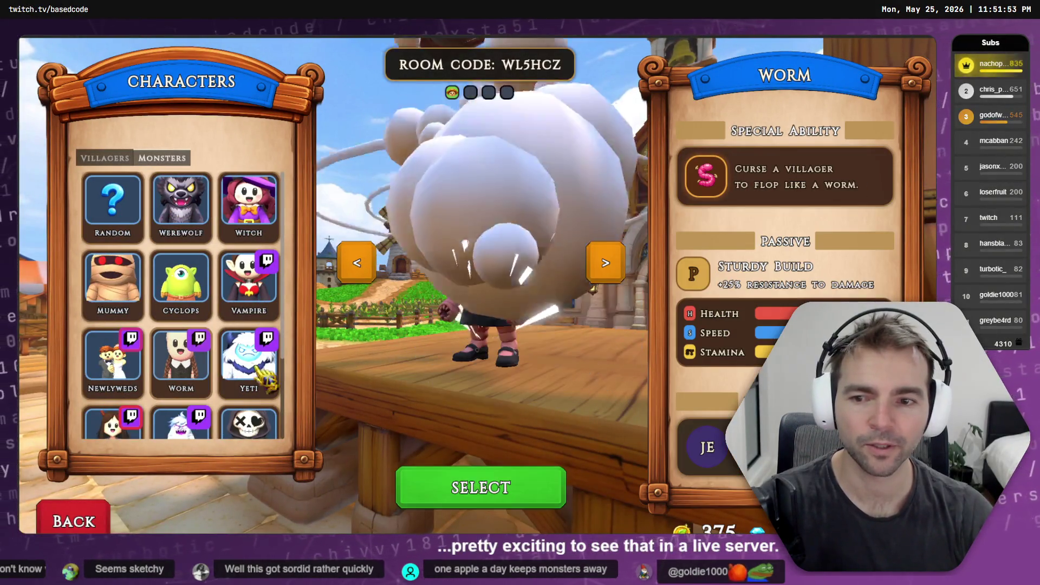
scroll(184, 346, down, 2)
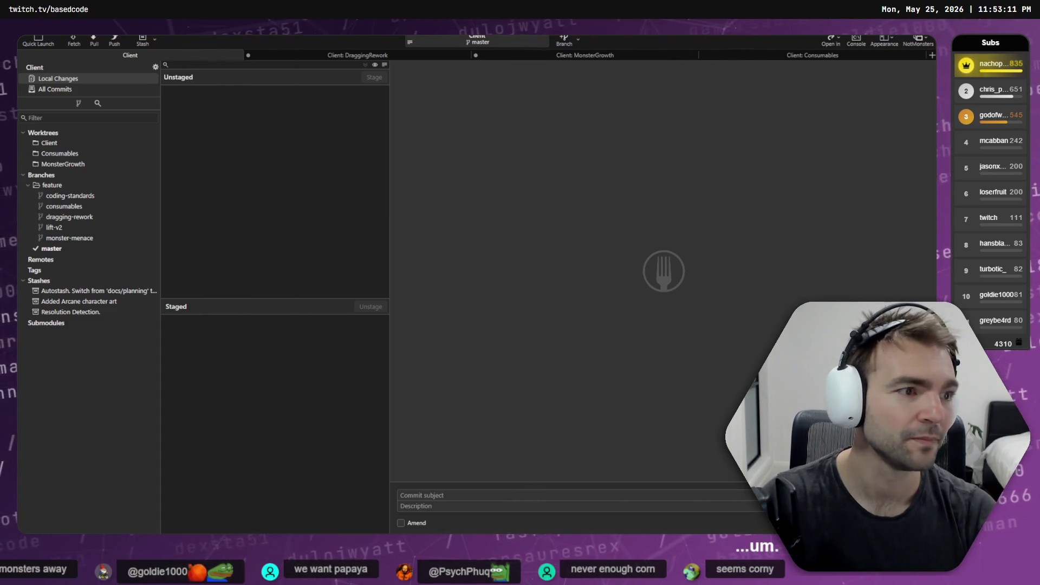
- Ask the Codex agent: 'Lets check the changes on this brach against' Docs\Standards\QA.md
key(alt+Tab)
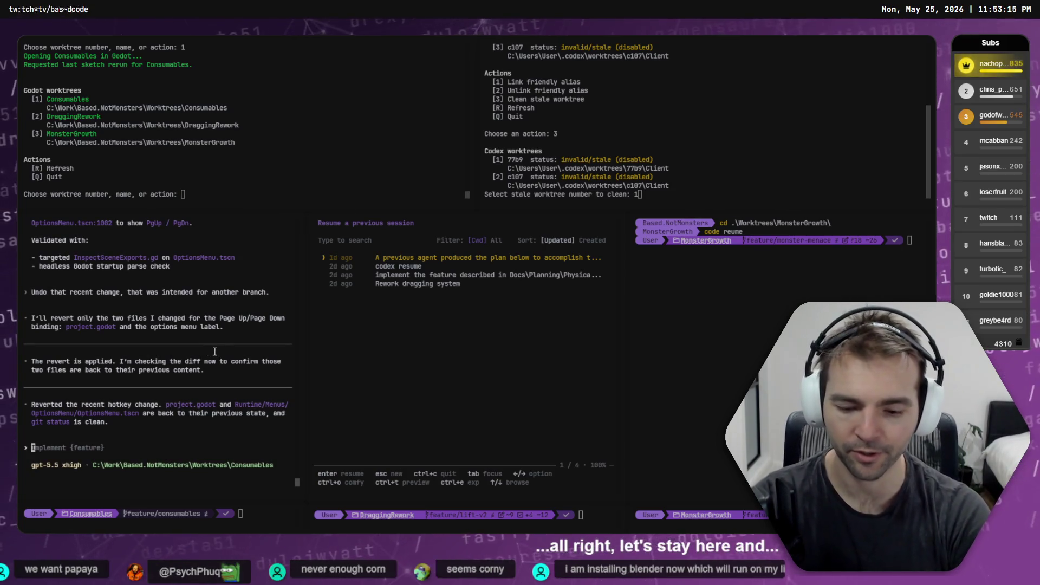
text(Lets check the changes on this )
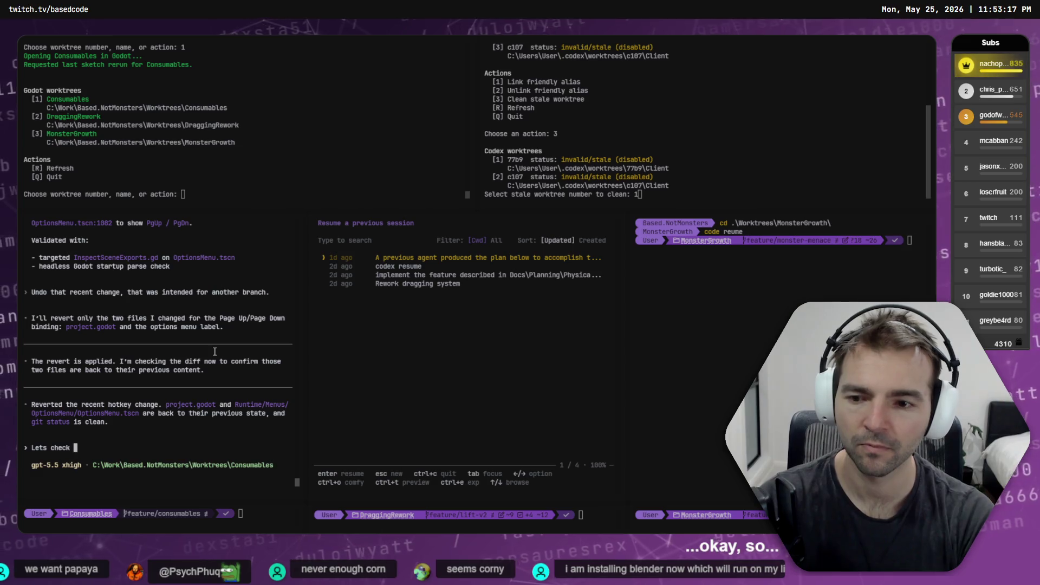
text(brach against @G)
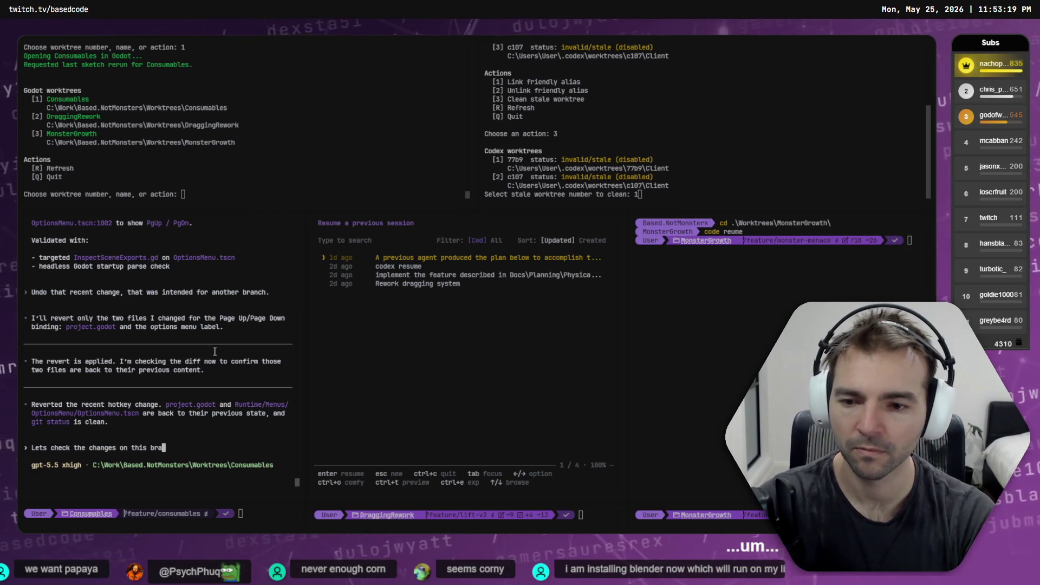
key(BackSpace)
text(QA)
key(Tab)
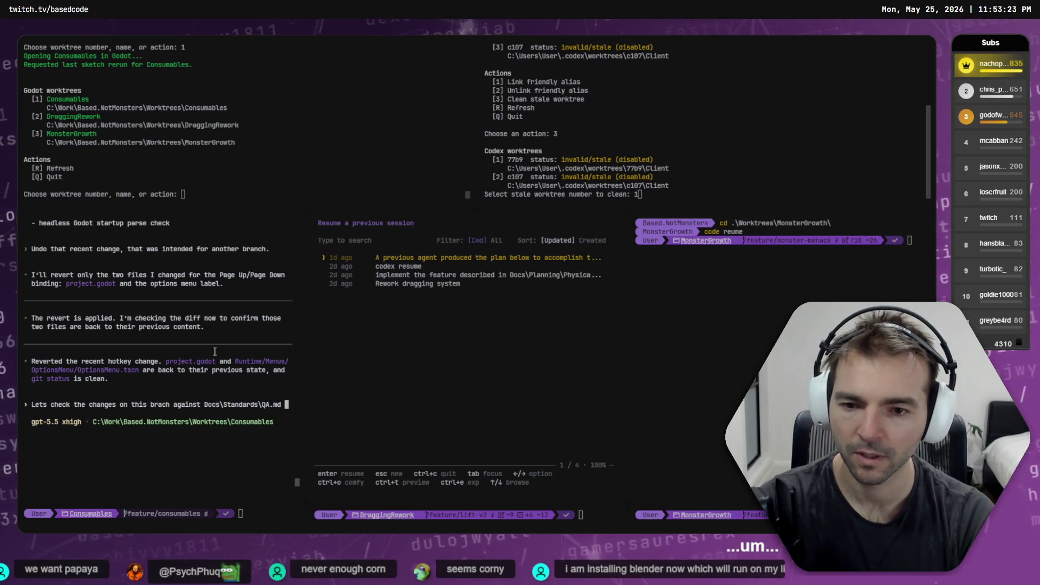
key(Return)
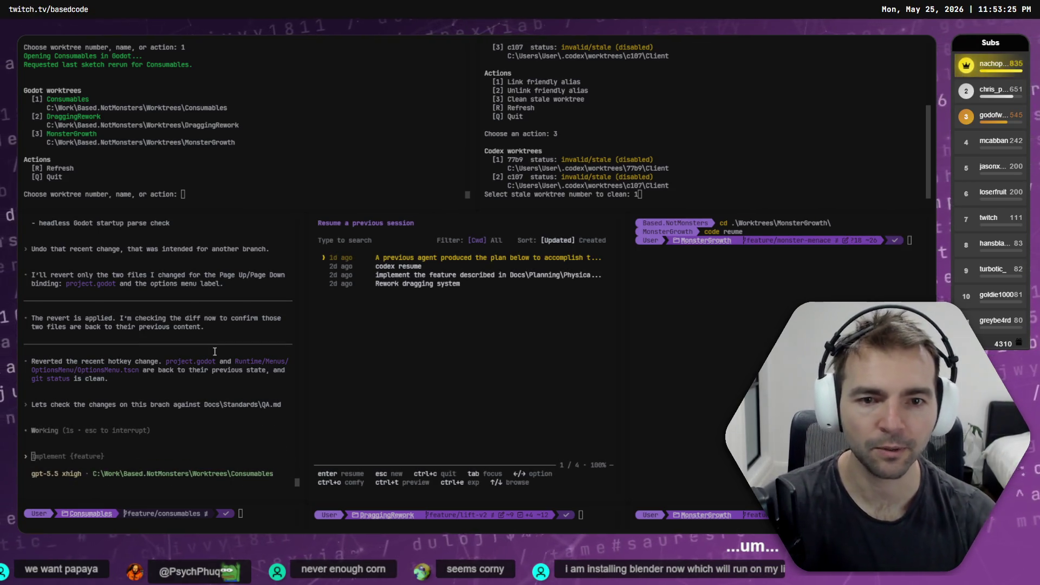
- Resume the earlier Codex session in the DraggingRework pane and show the pane labels
key(Return)
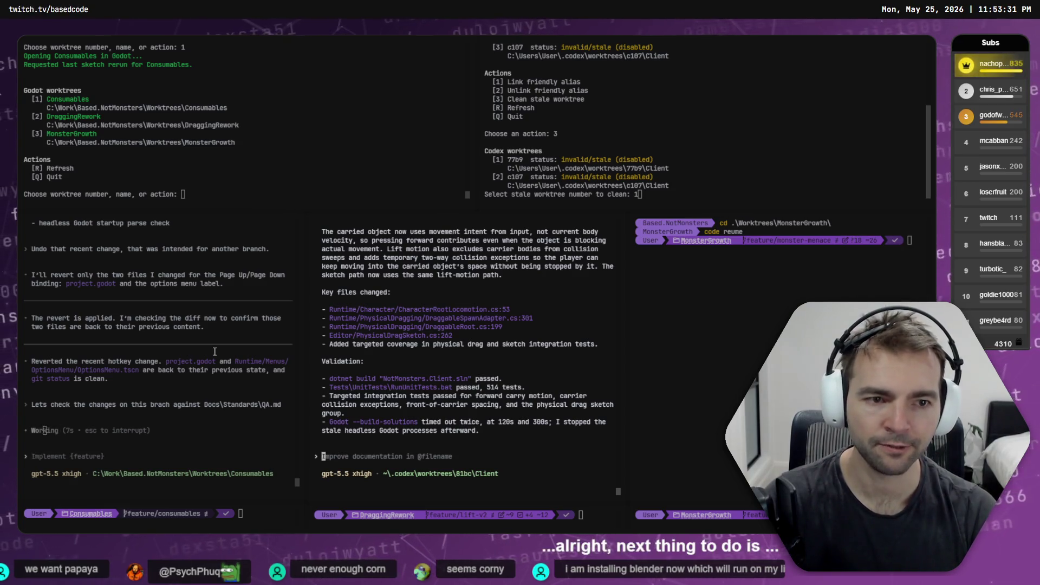
key(alt+Right)
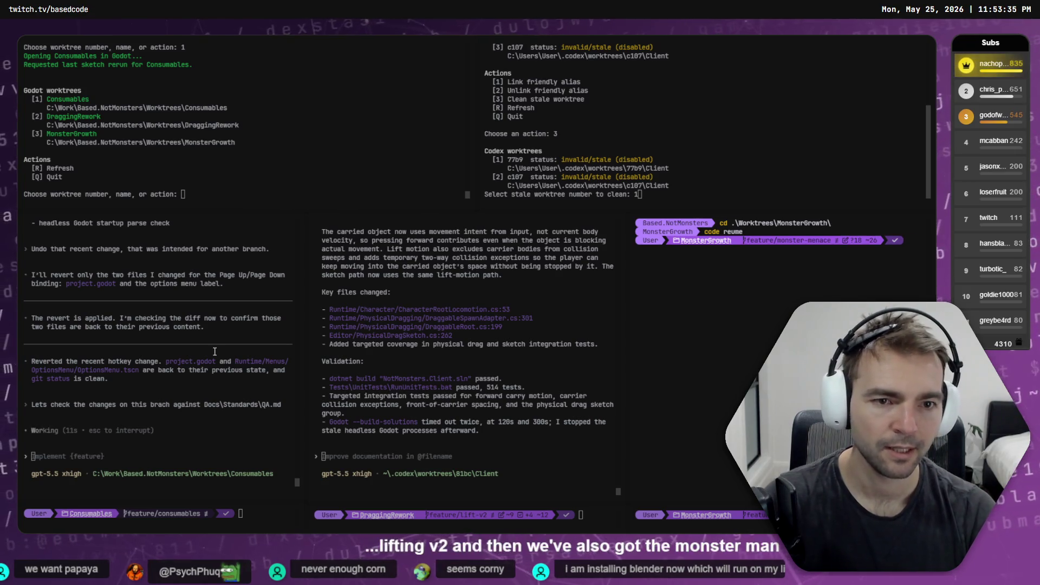
key(alt+space)
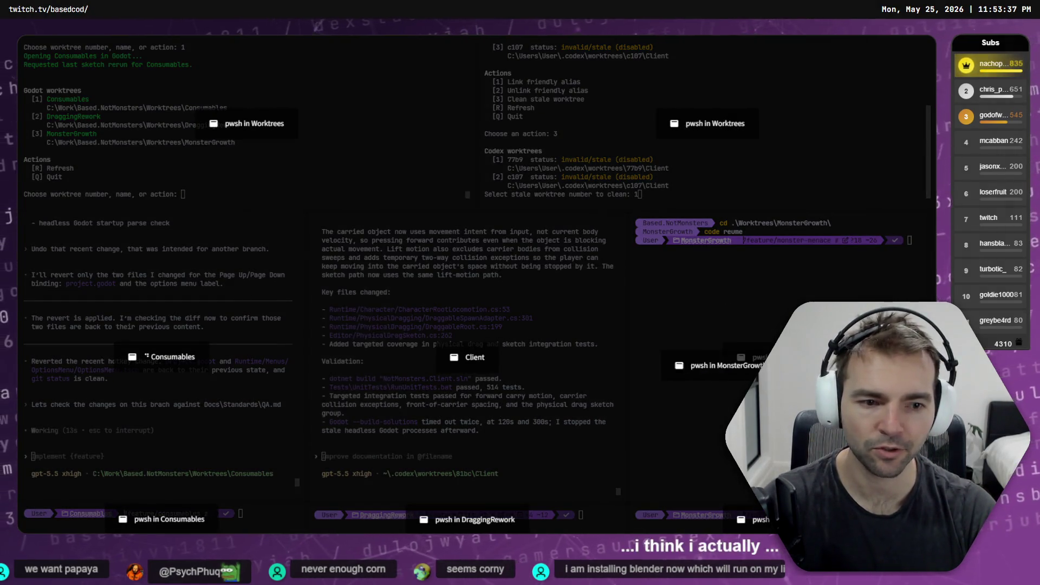
- List the MonsterGrowth folder contents in the right terminal pane
right_click(757, 370)
key(Escape)
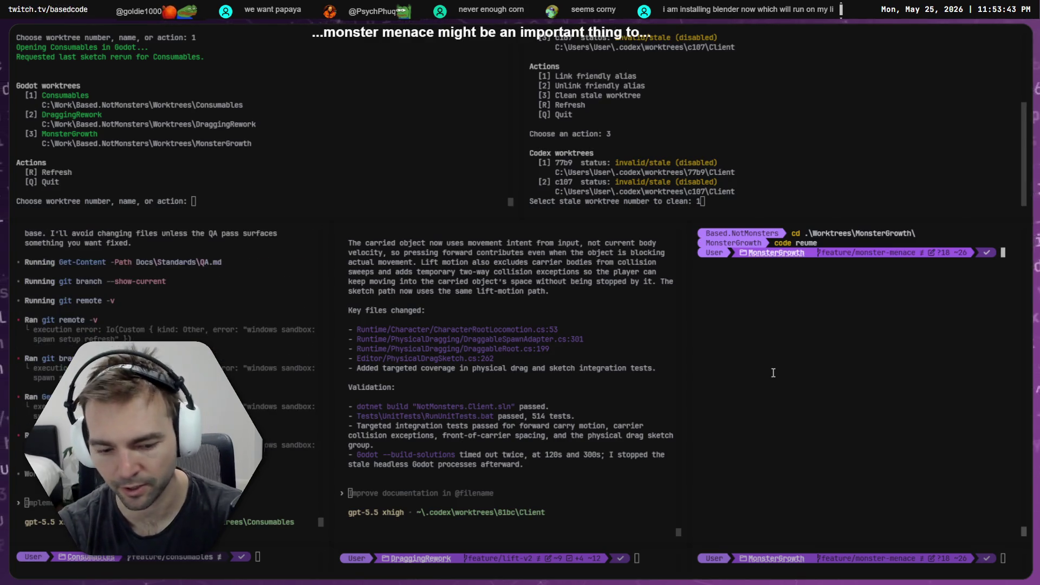
text(ls)
key(Return)
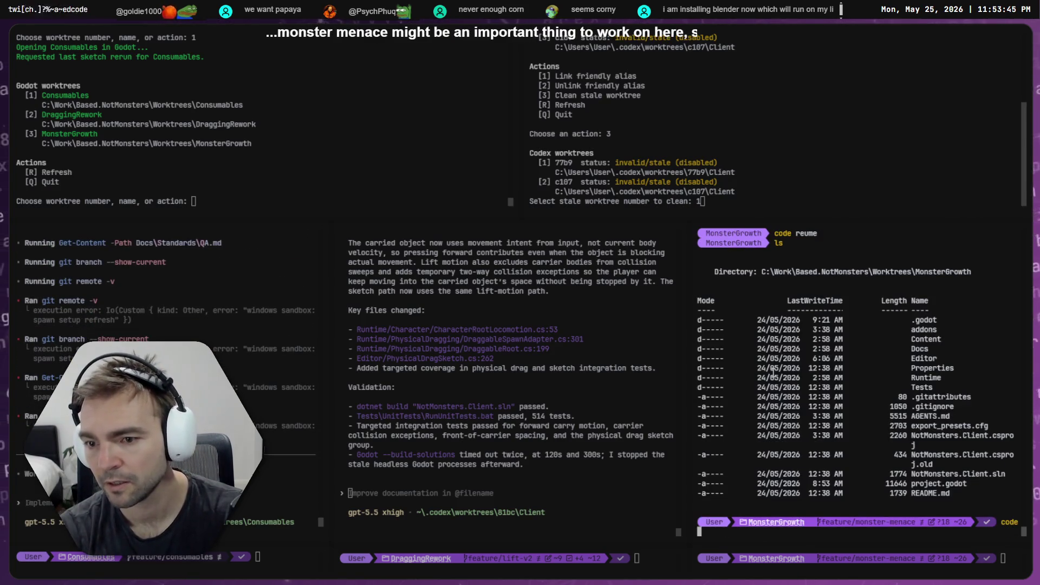
key(ctrl+c)
- Resume the earlier Codex session in the MonsterGrowth pane, then switch to the Codex app
text(c)
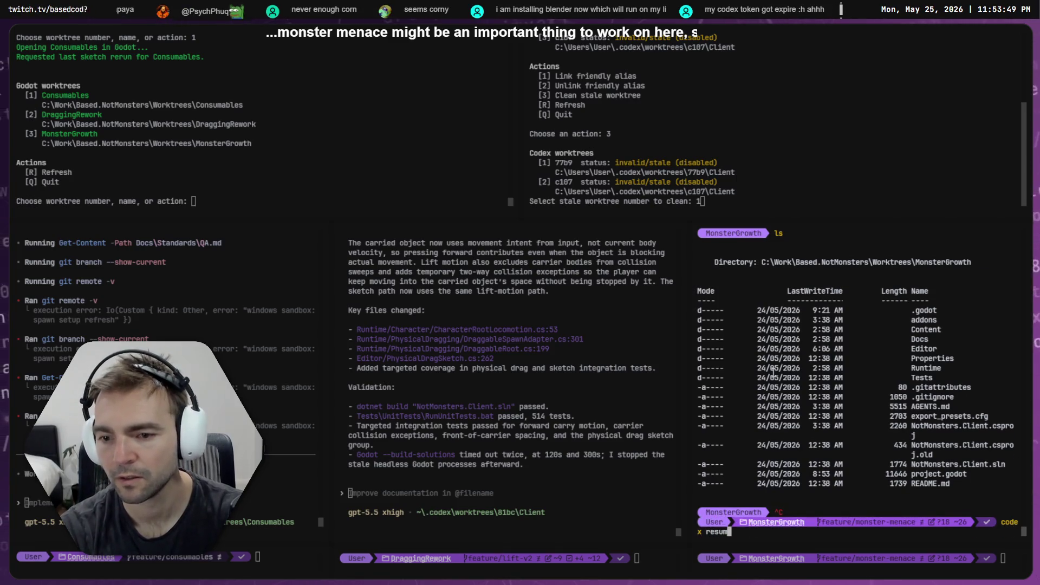
text(e)
key(Return)
key(Return)
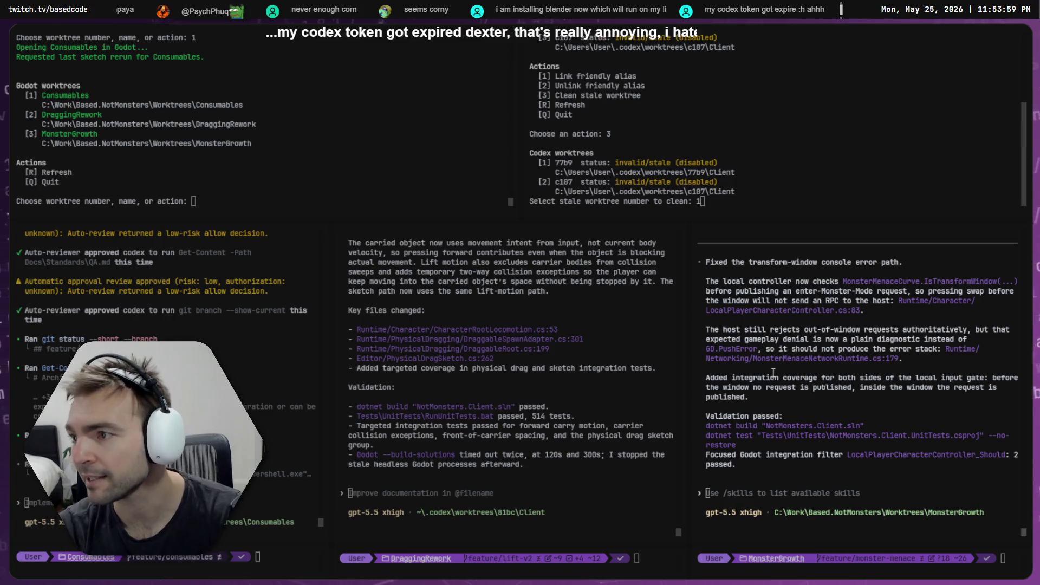
key(alt+Tab)
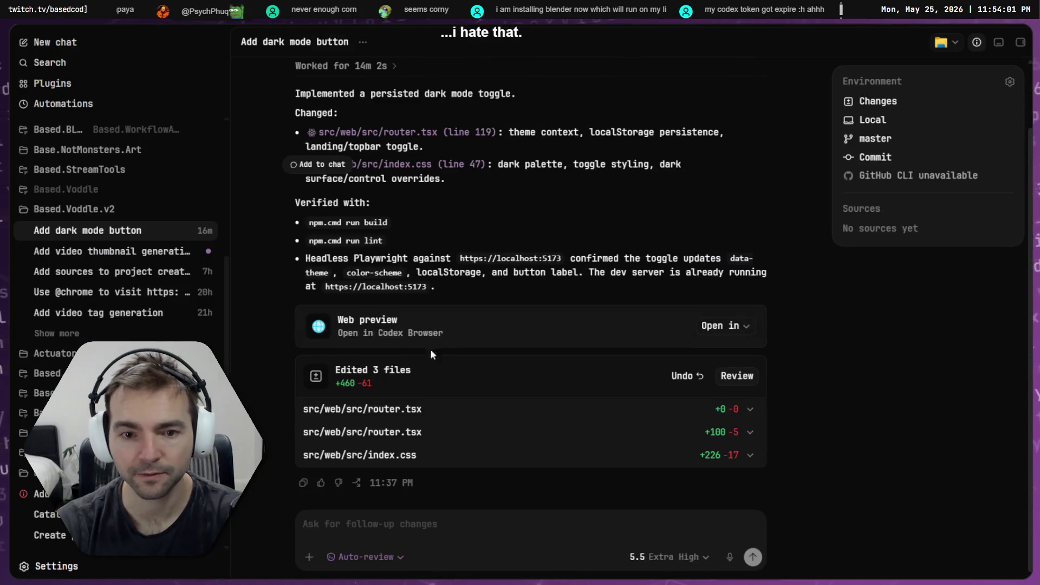
- Approve the video thumbnail generation plan with 'Yes, implement this plan'
click(96, 252)
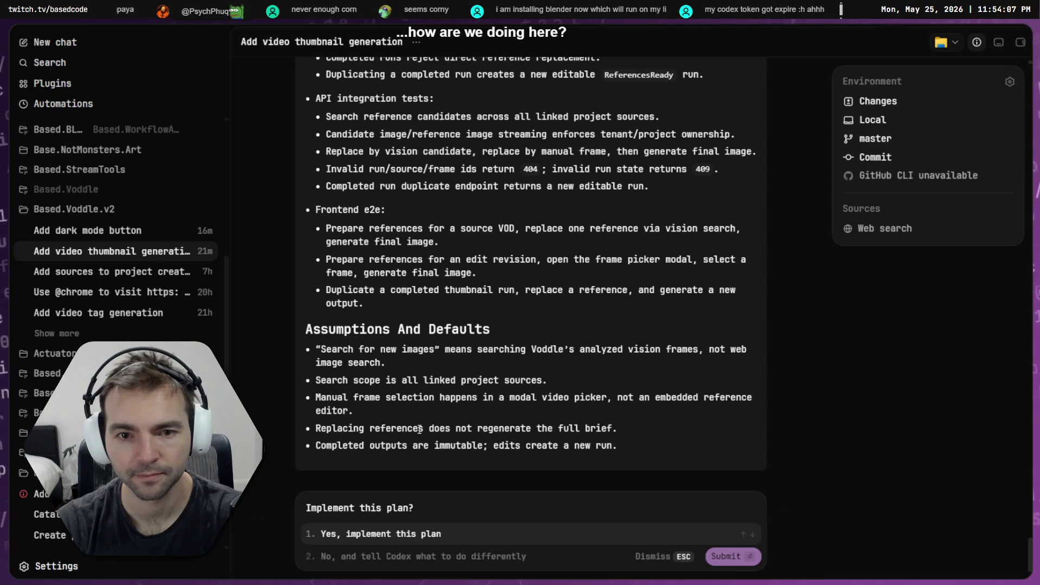
scroll(420, 430, up, 15)
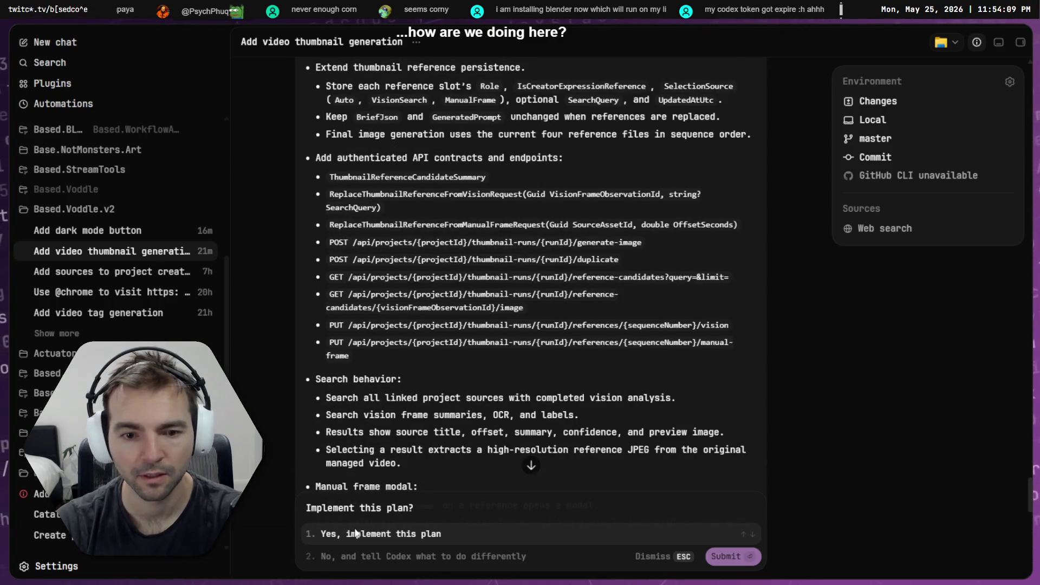
click(355, 534)
- Return to the dark mode button chat, then bring up the localhost:5173 Projects page in the browser
click(117, 252)
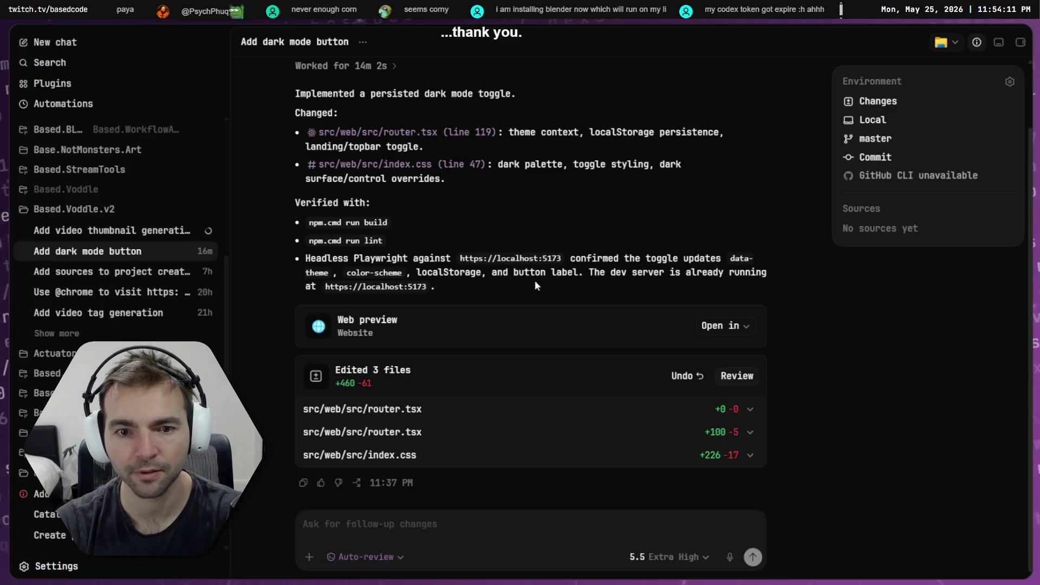
scroll(537, 287, up, 2)
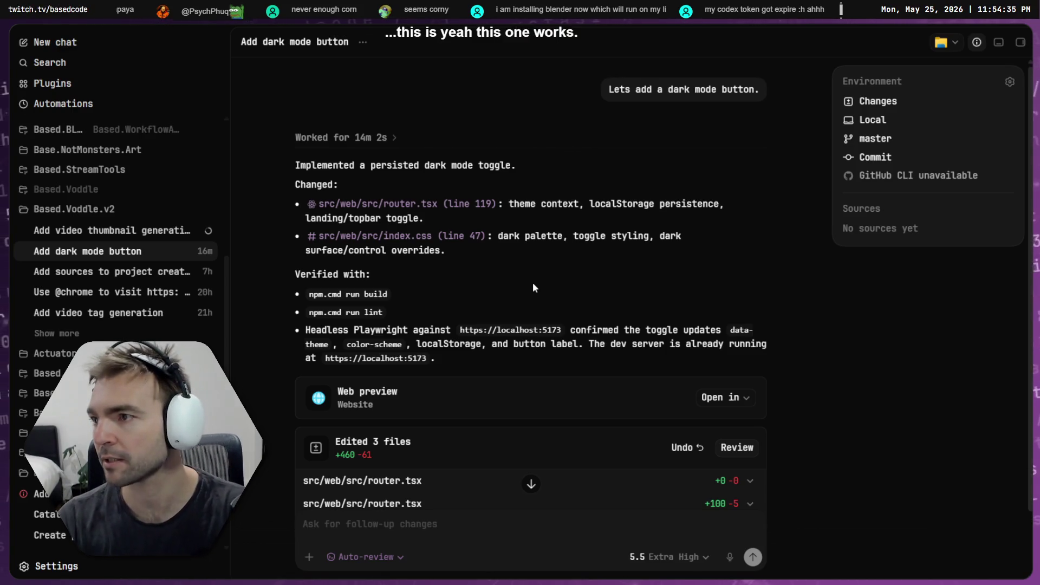
key(alt+Tab)
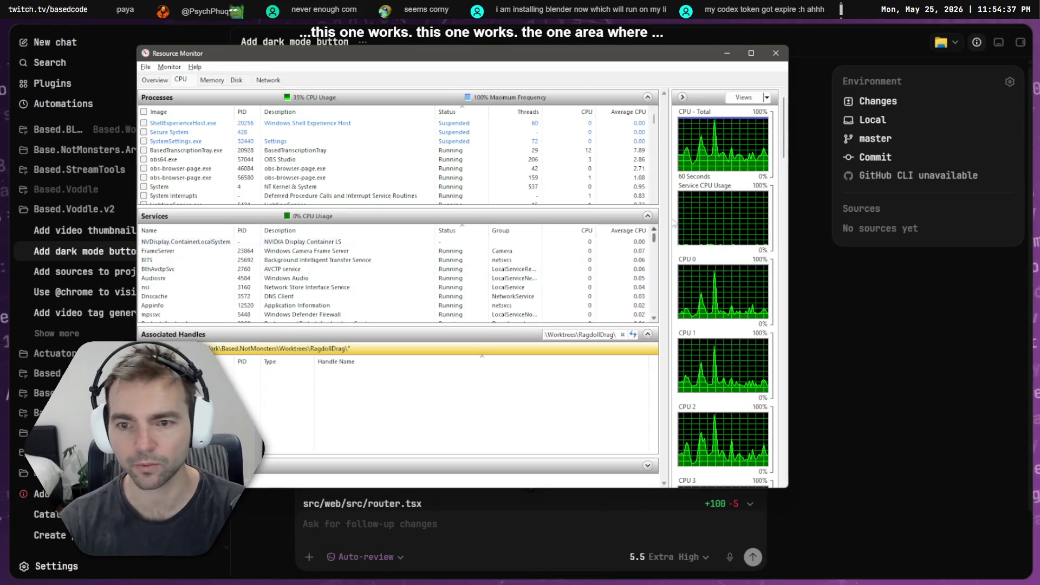
click(874, 240)
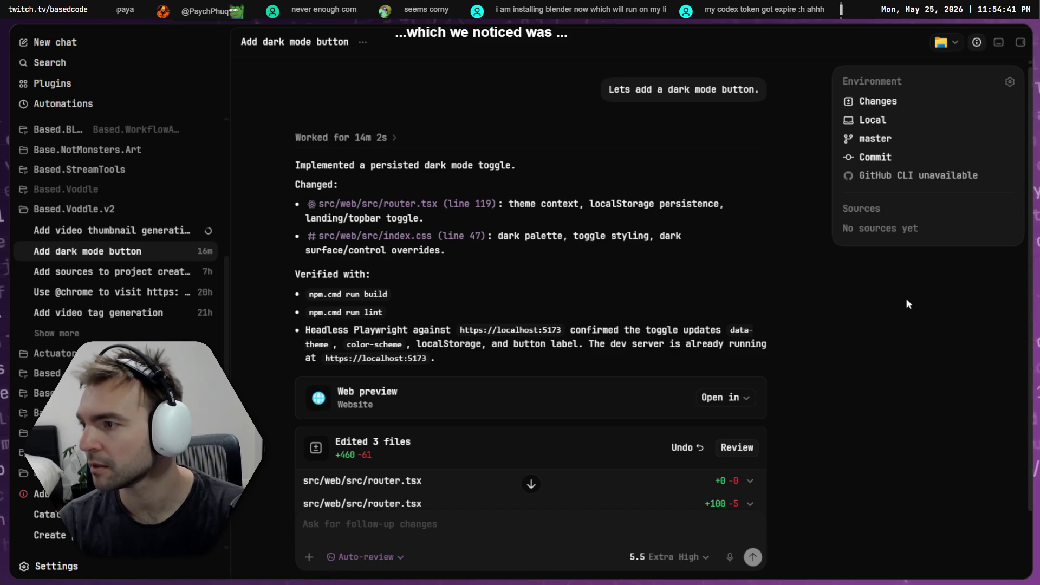
key(alt+Tab)
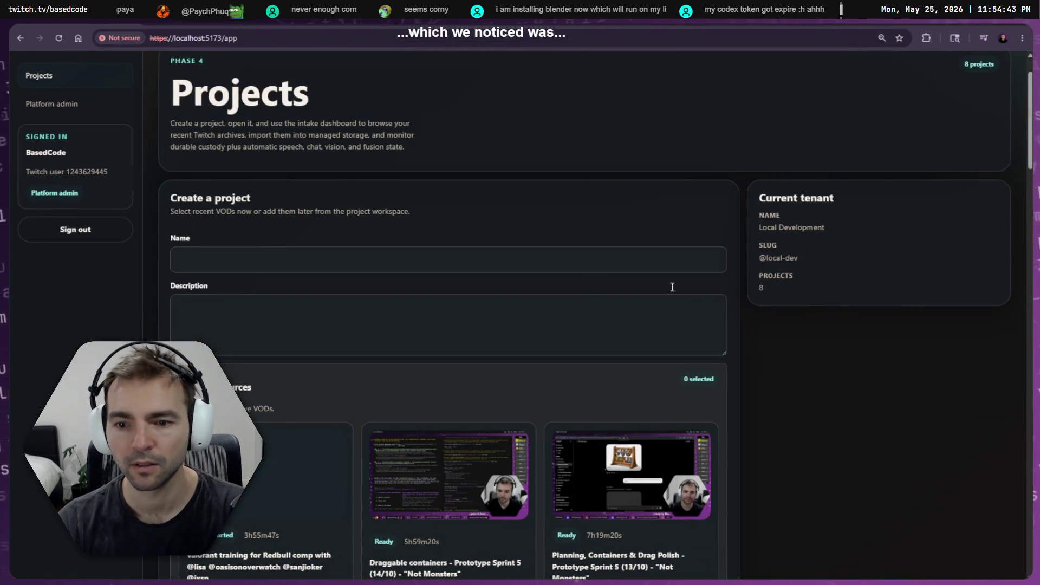
- Open the Ragdoll Death project from the Projects list, then start a follow-up message in Codex
scroll(672, 287, down, 4)
scroll(499, 324, up, 5)
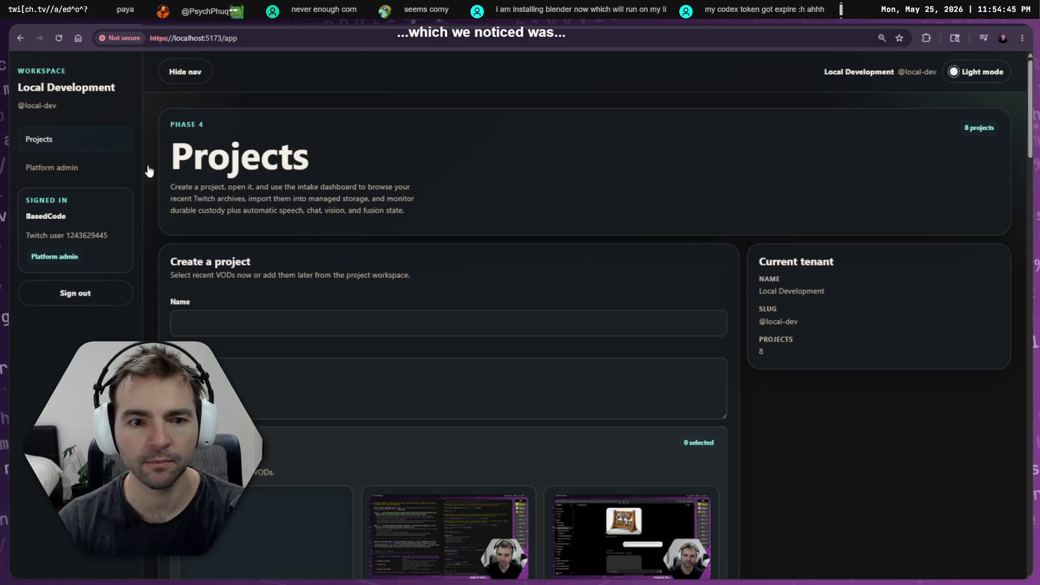
scroll(669, 427, down, 15)
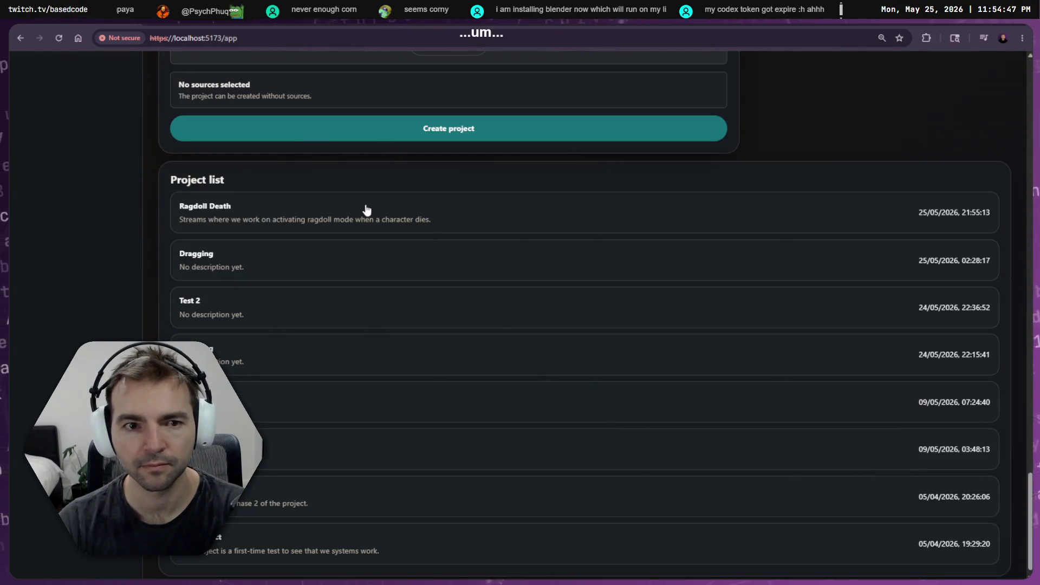
click(367, 210)
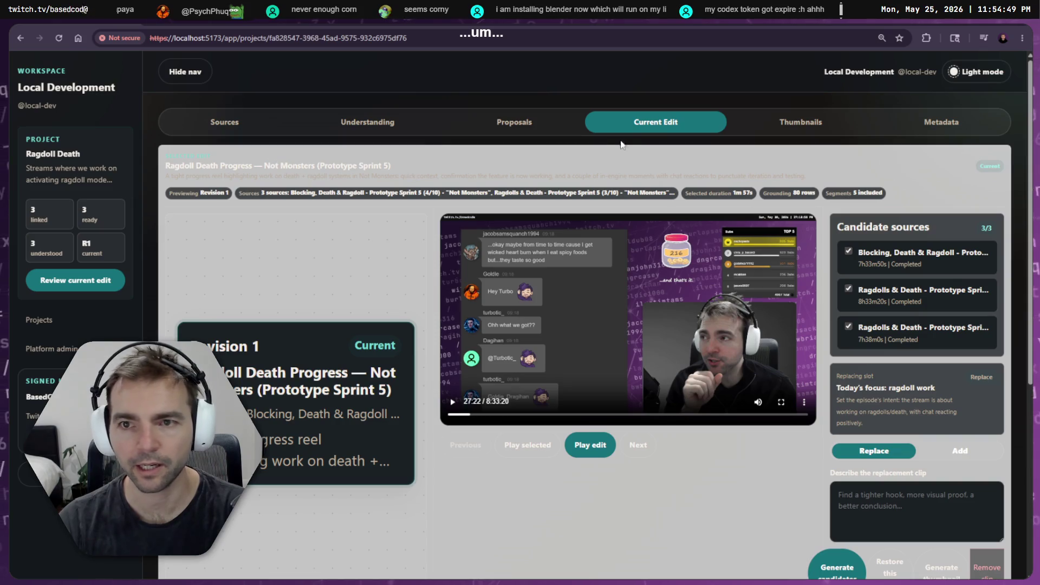
key(alt+Tab)
text(In)
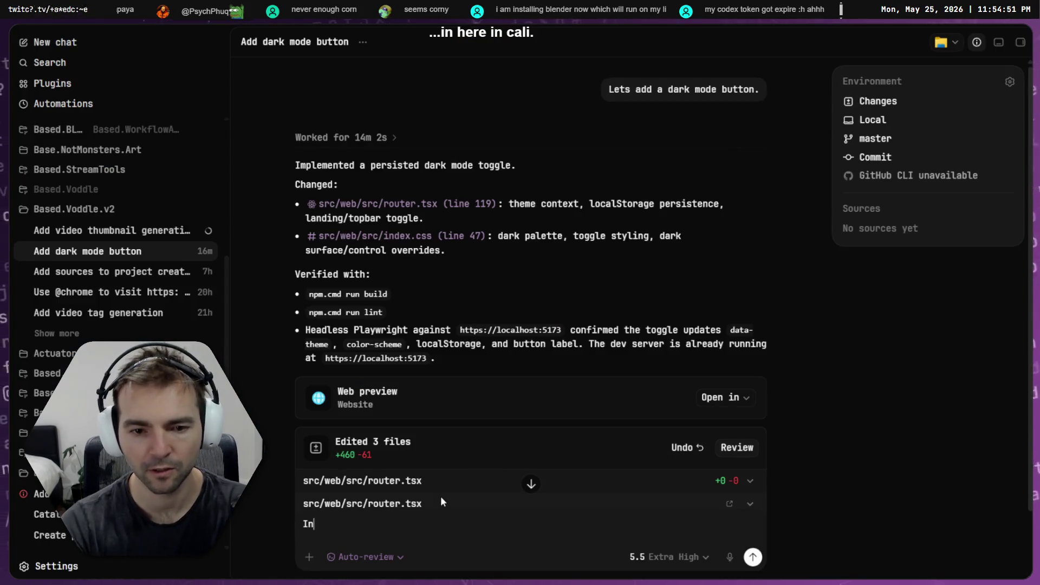
text( Current Edit hte)
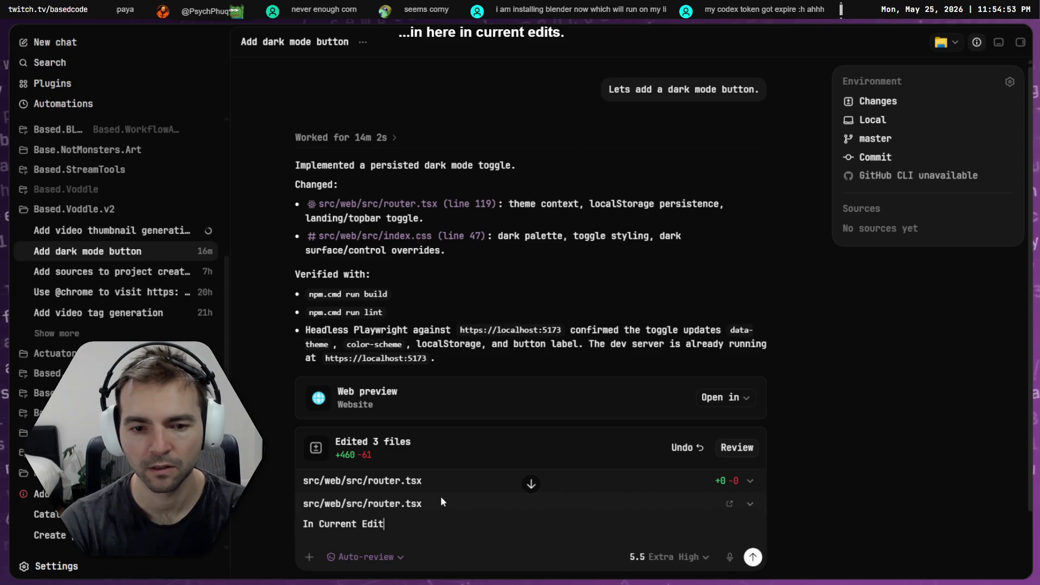
- Send the follow-up 'In Current Edit the color is still quite light.' to Codex
key(BackSpace)
key(BackSpace)
key(BackSpace)
text(the color is still quite light.)
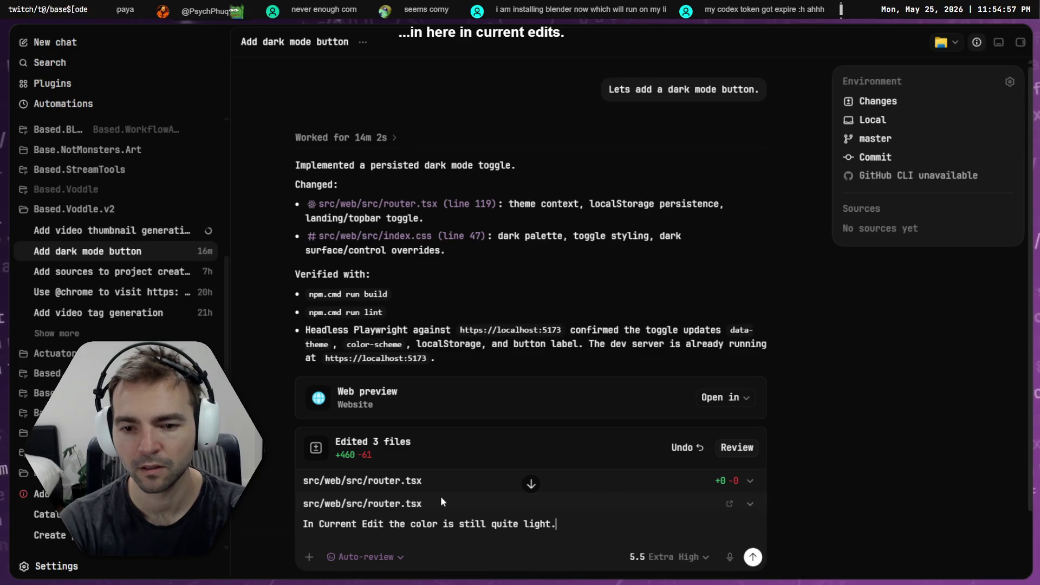
key(Return)
- In the browser, view Ragdoll Death's Proposals and Current Edit, ending on its Thumbnails tab
key(alt+Tab)
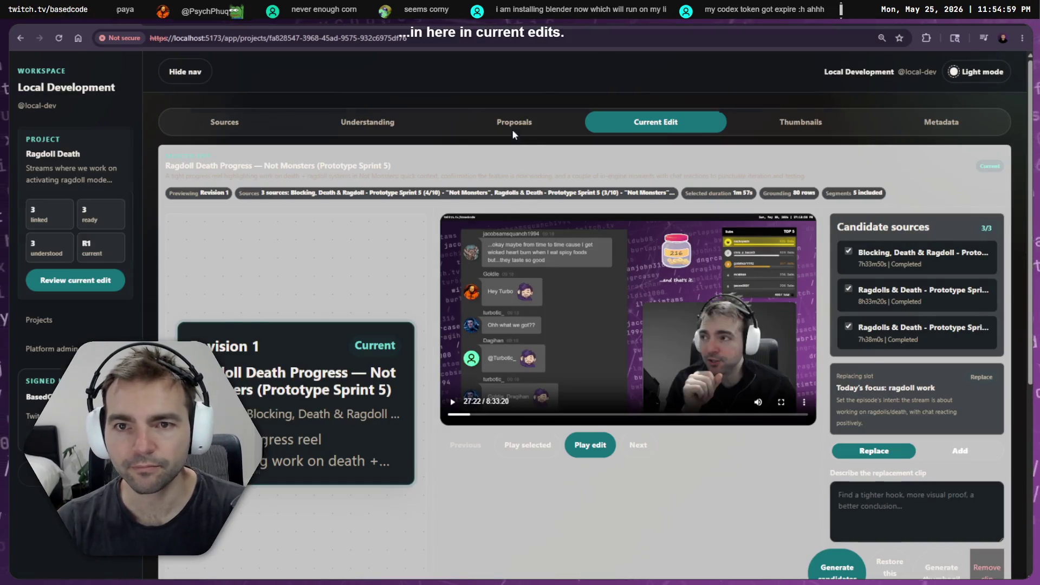
click(513, 130)
click(656, 217)
click(821, 129)
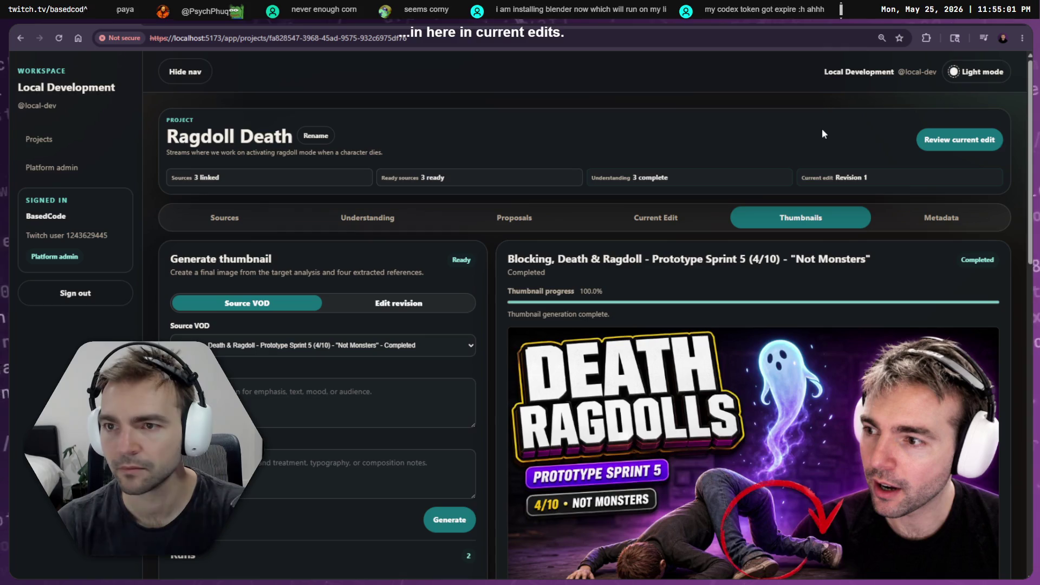
- Check Ragdoll Death's Metadata and finished thumbnail, then bring up Fork via Codex
scroll(849, 195, down, 10)
scroll(804, 255, up, 10)
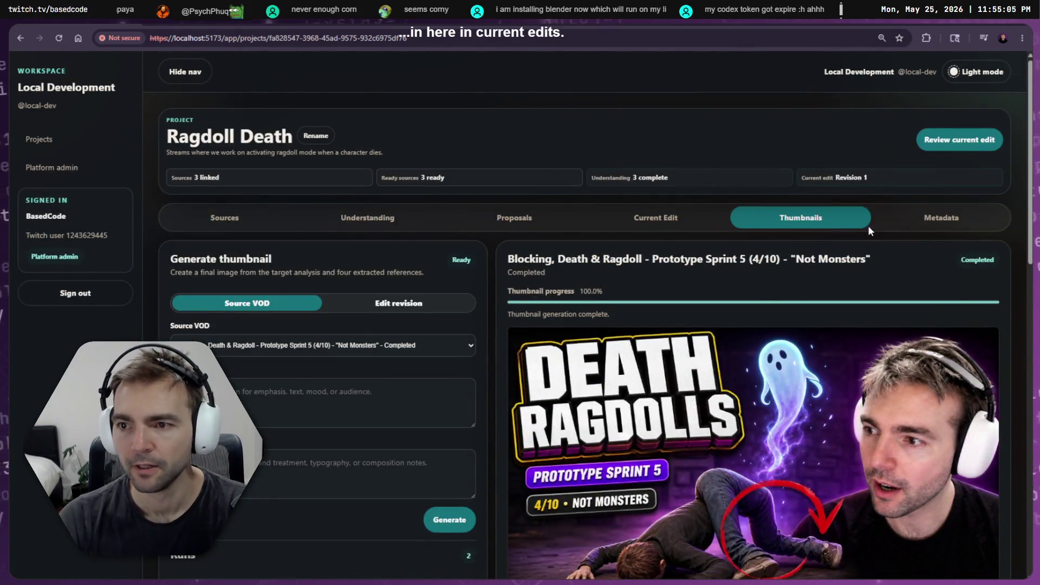
click(917, 220)
click(819, 227)
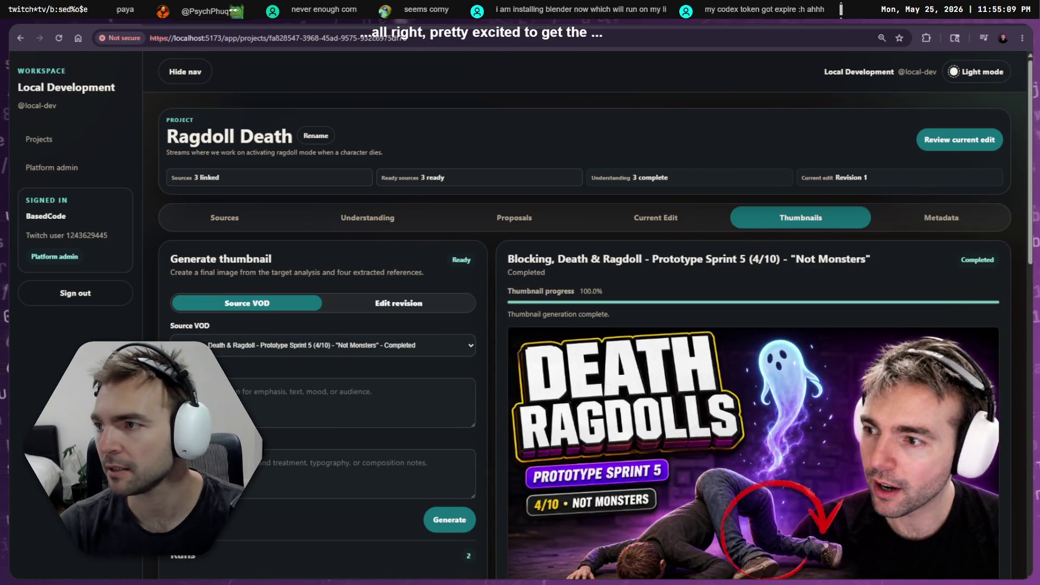
key(alt+Tab)
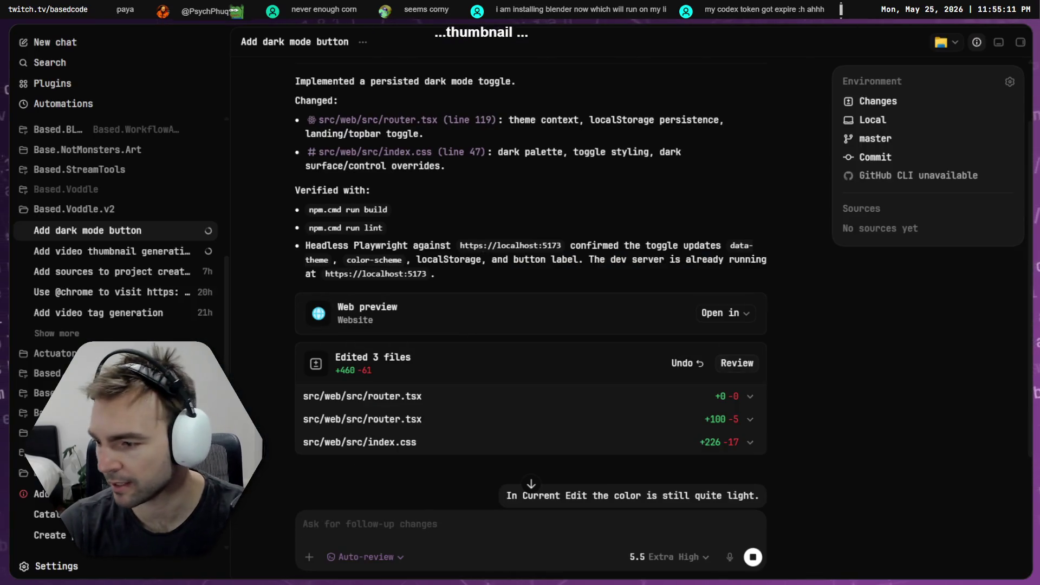
key(alt+Tab)
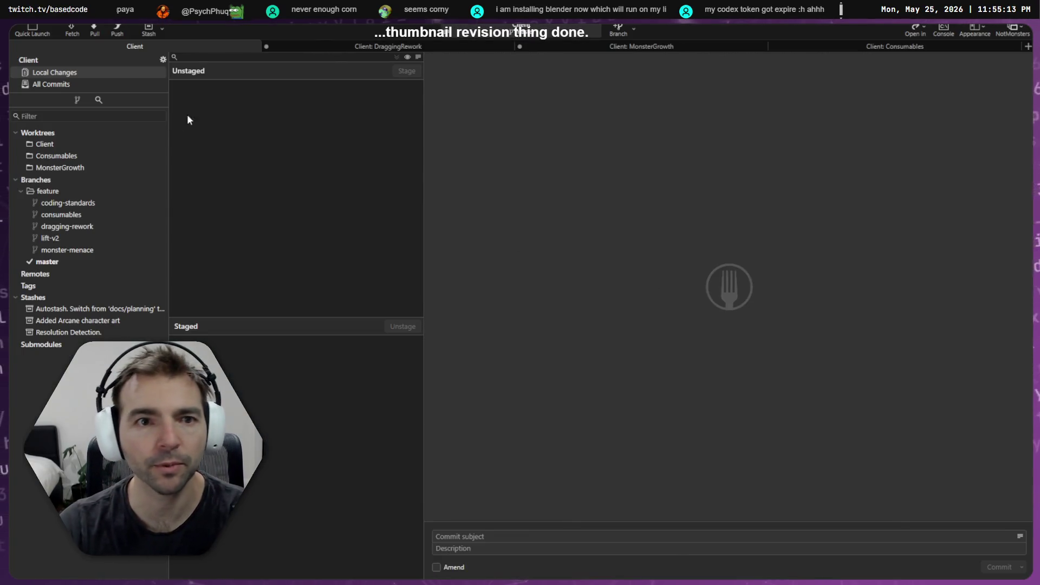
- In the Based workspace, open Based.Voddle.v2's local changes and stage all the files
click(1012, 30)
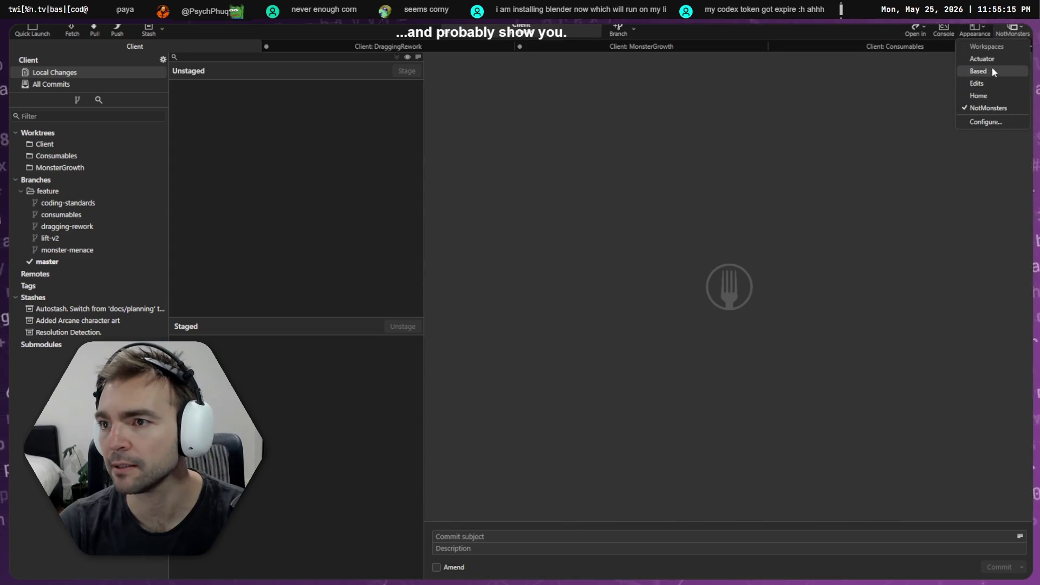
click(993, 71)
click(151, 88)
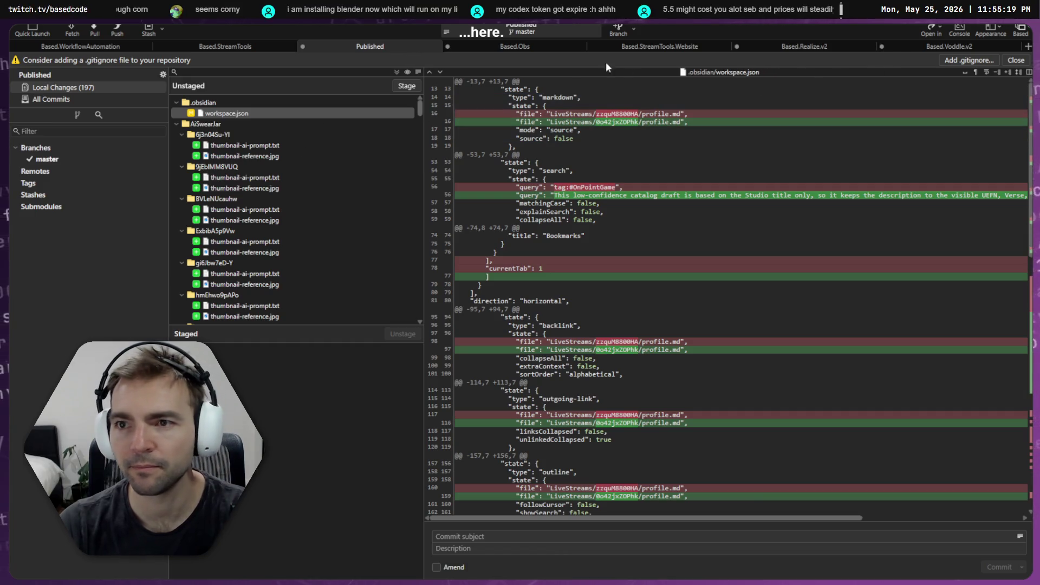
click(800, 48)
click(914, 49)
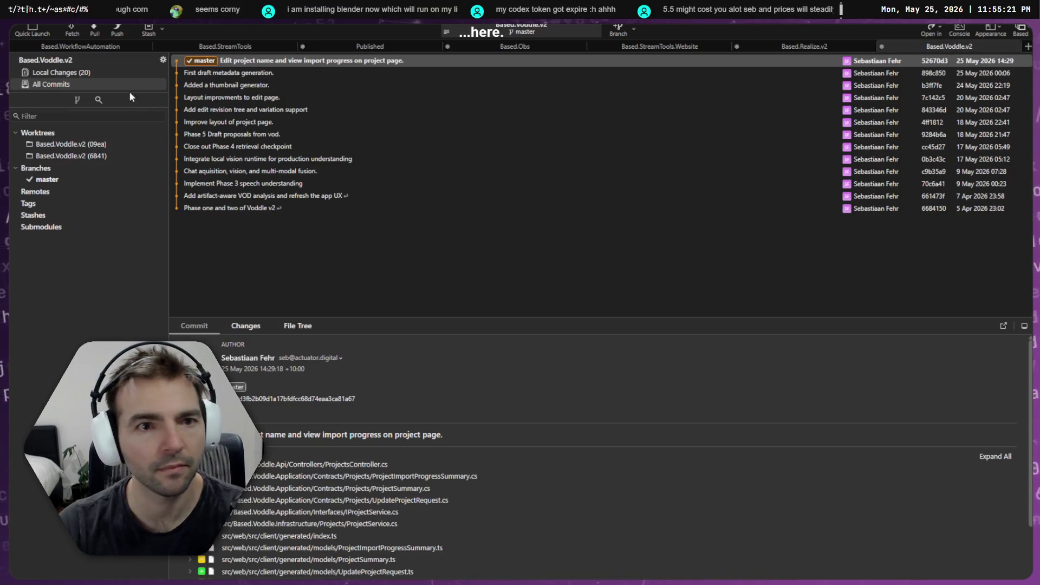
click(103, 72)
click(298, 142)
key(ctrl+a)
click(407, 71)
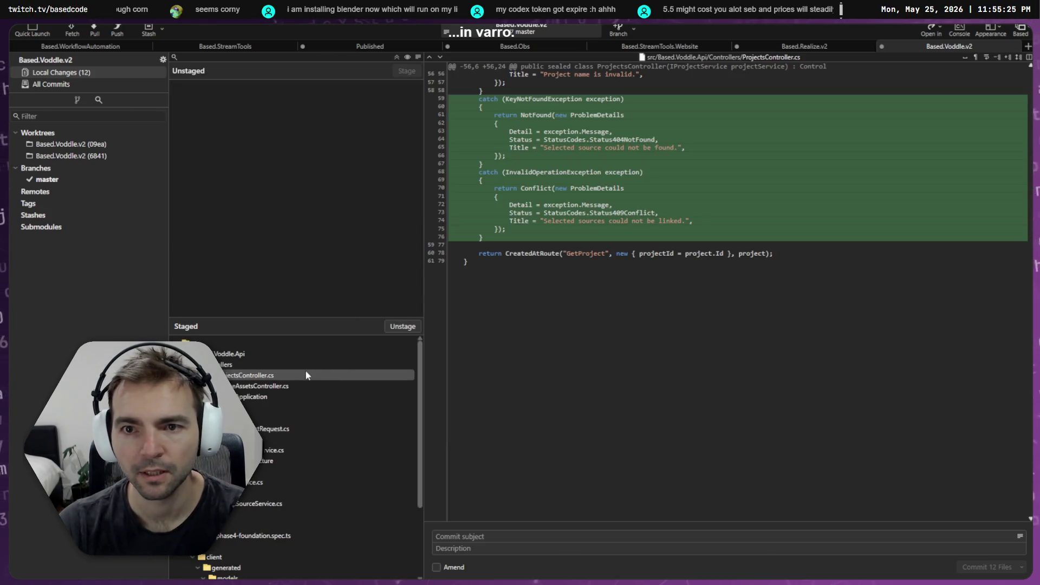
- Review the diffs of SourceAssetsController.cs, phase4-foundation.spec.ts, SourceAssetsService.ts and router.tsx
click(264, 387)
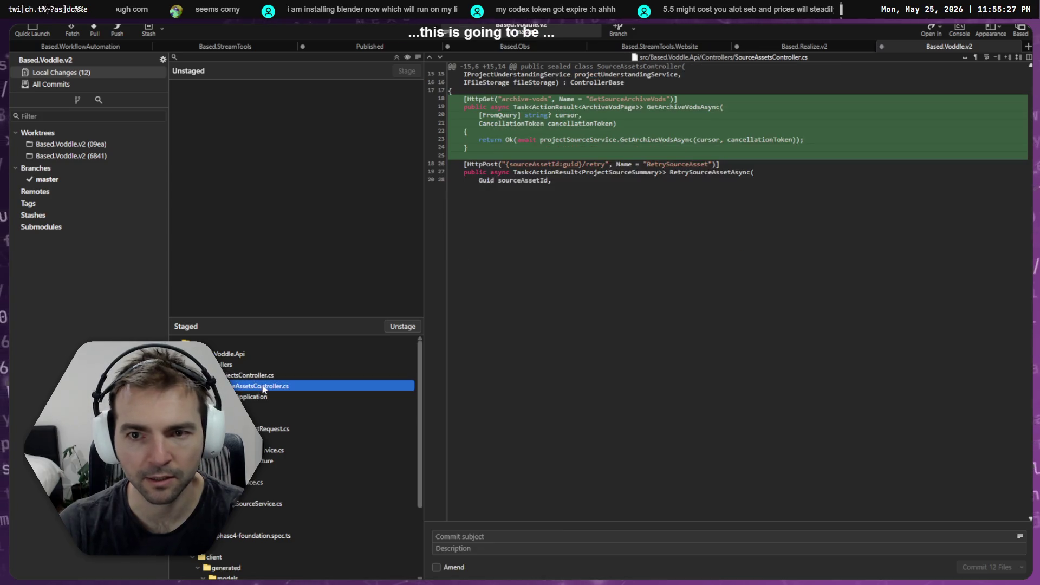
scroll(264, 388, down, 3)
click(271, 439)
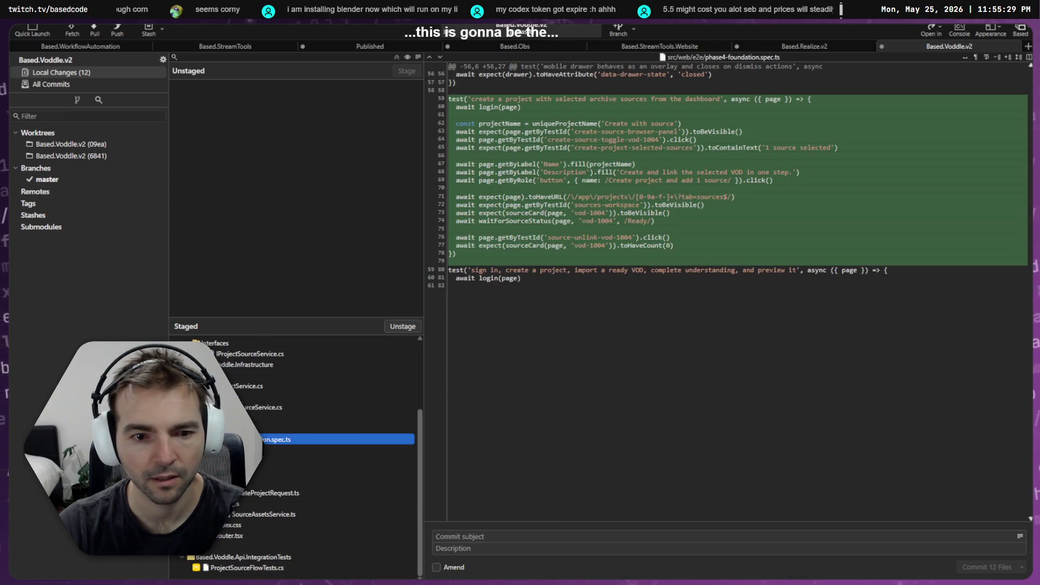
click(265, 493)
click(264, 514)
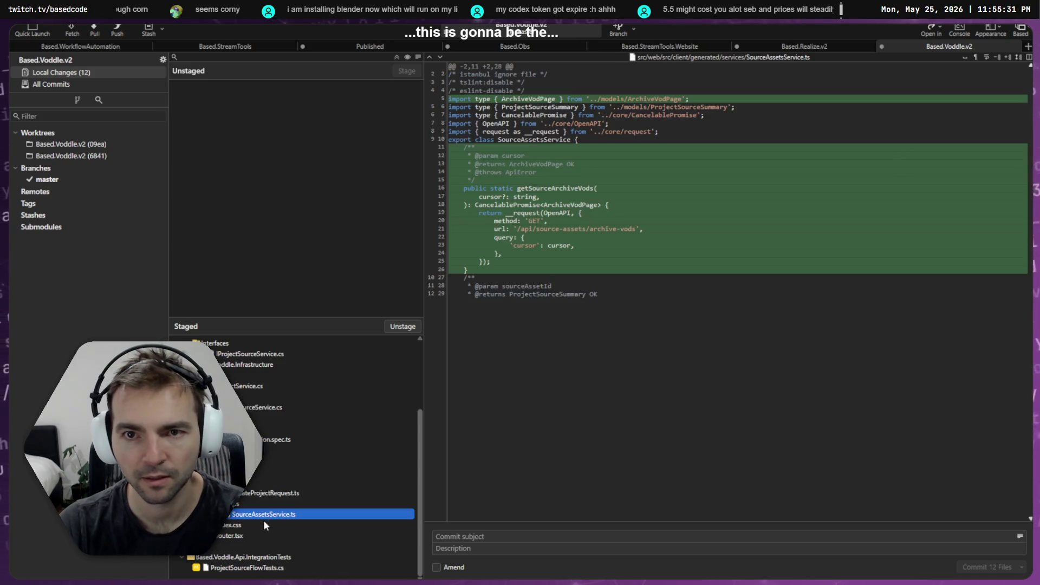
click(244, 536)
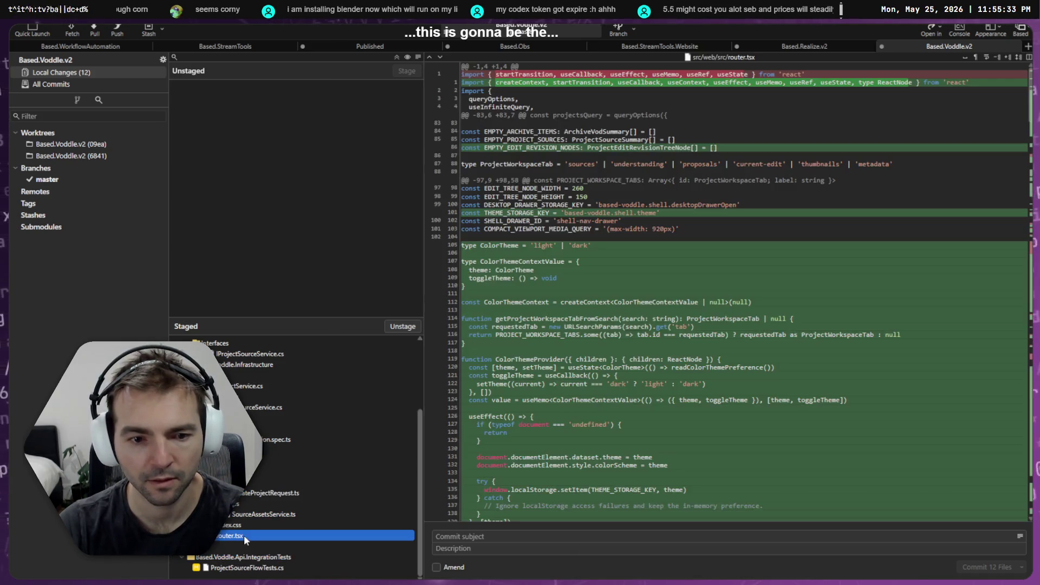
- Review the diffs of index.css, ProjectSourceFlowTests.cs, ProjectsController.cs and SourceAssetsController.cs
scroll(732, 403, down, 10)
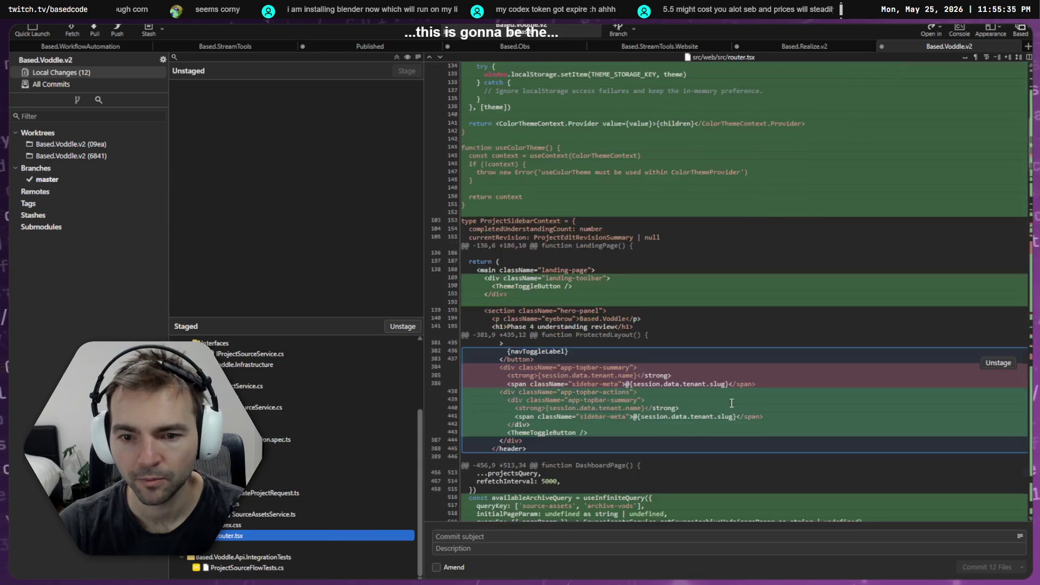
scroll(731, 403, down, 20)
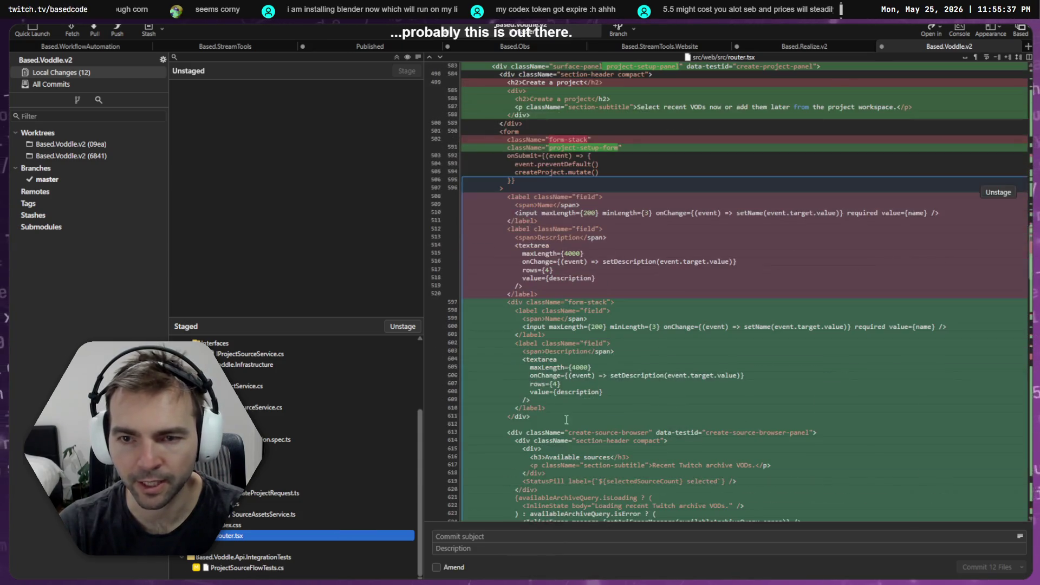
click(271, 526)
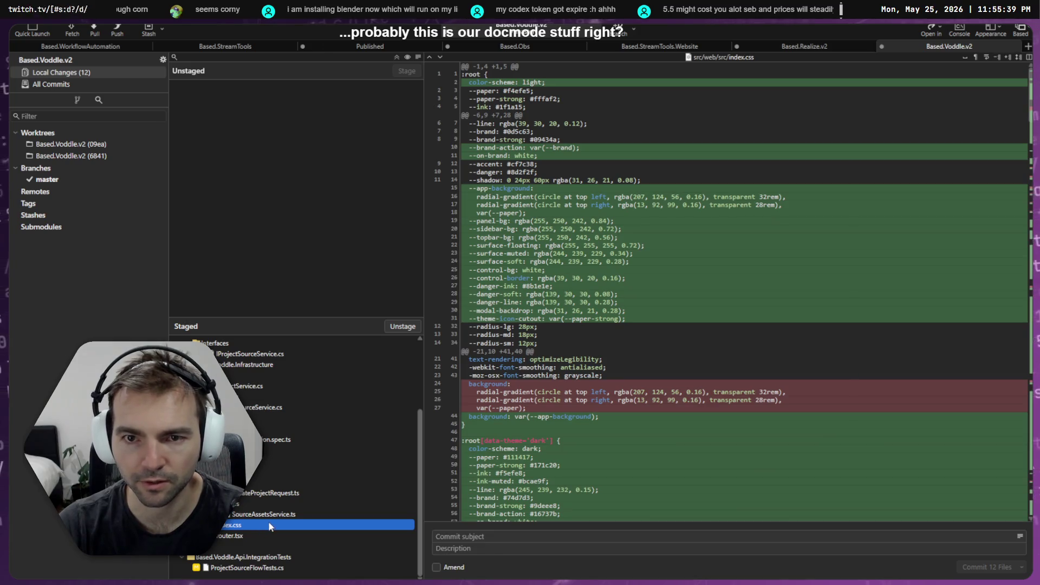
click(253, 568)
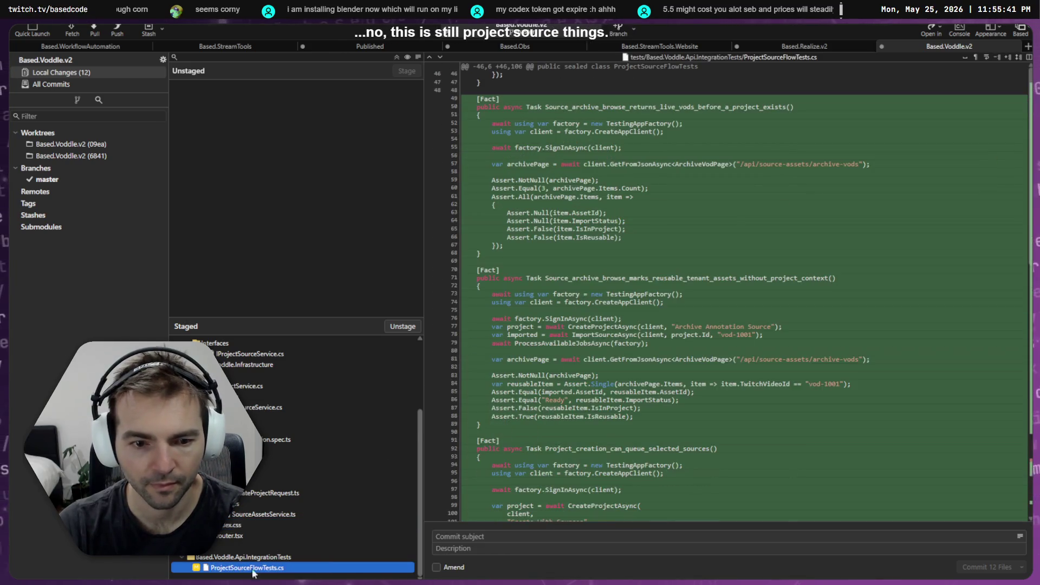
scroll(255, 461, up, 10)
click(254, 375)
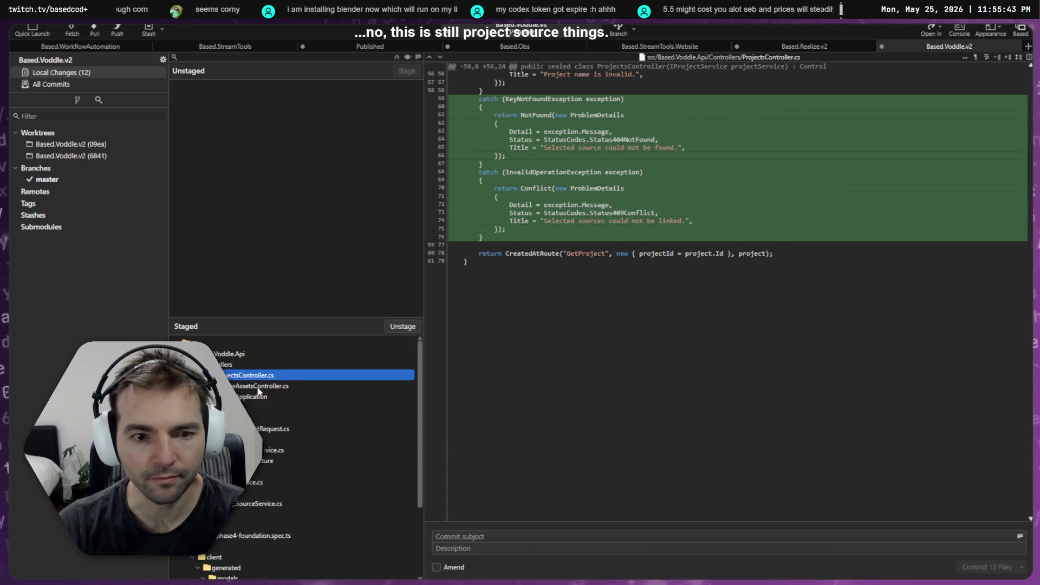
click(258, 387)
click(493, 535)
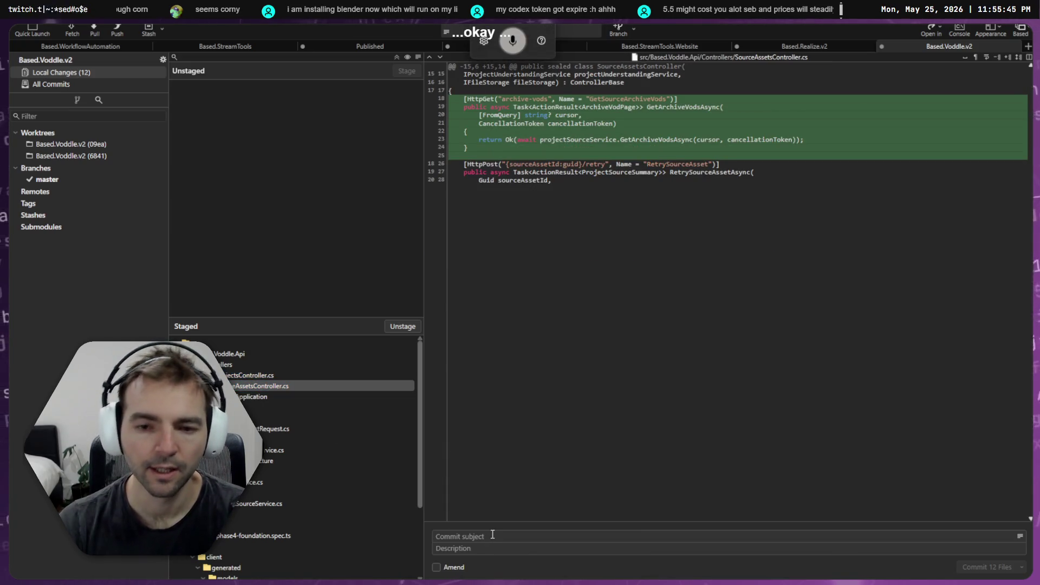
- Commit the 12 staged files as 'support creating projects by selecting sources'
text(support creating projects)
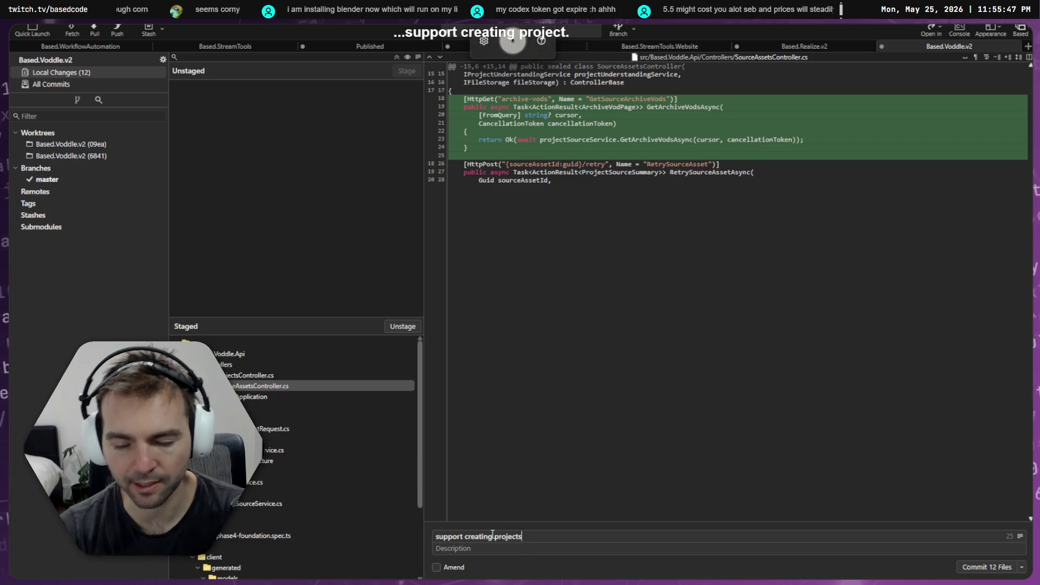
text( by selecting sources.)
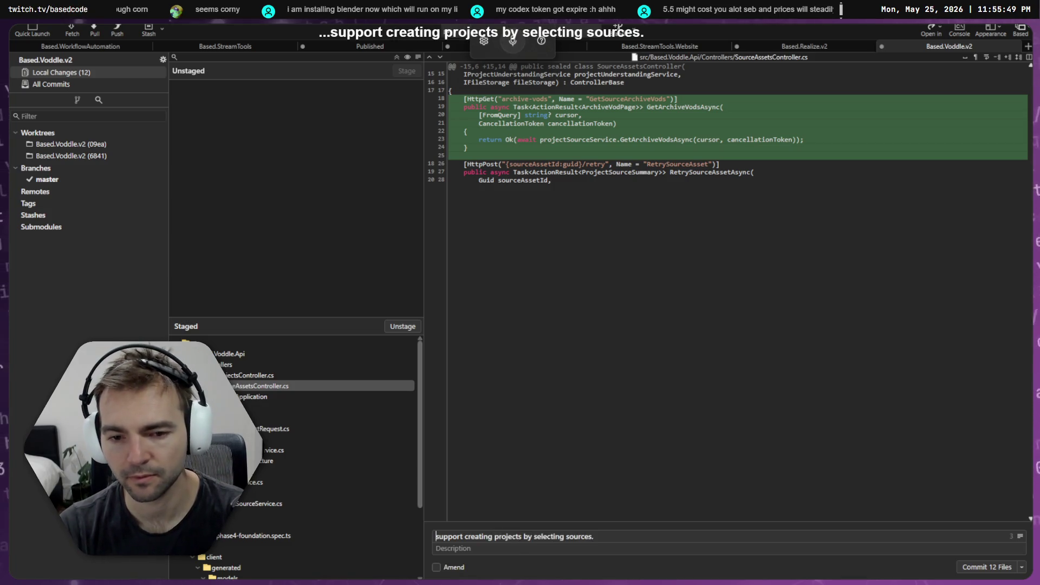
click(969, 568)
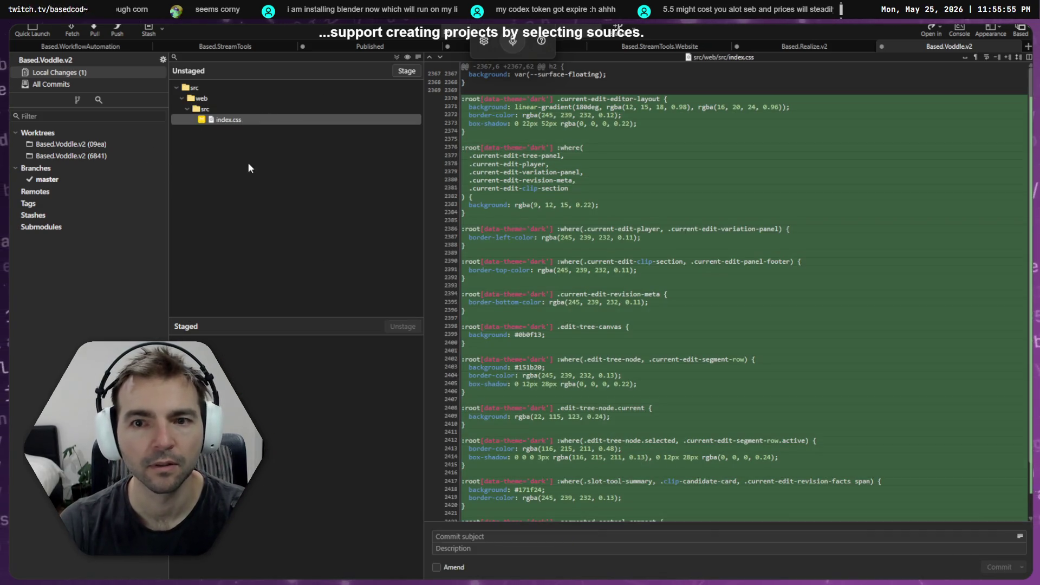
scroll(576, 338, down, 3)
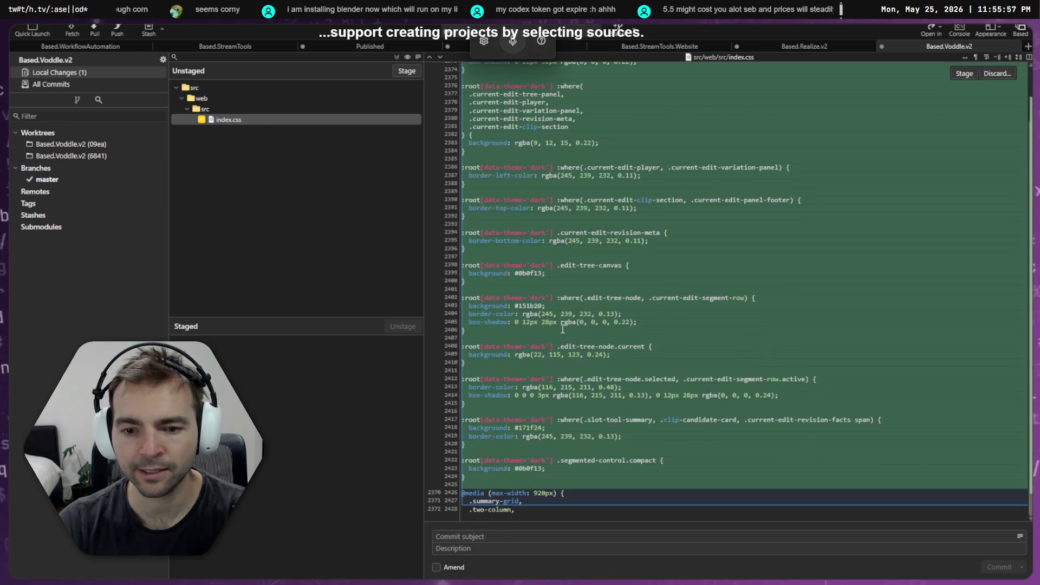
scroll(576, 339, up, 3)
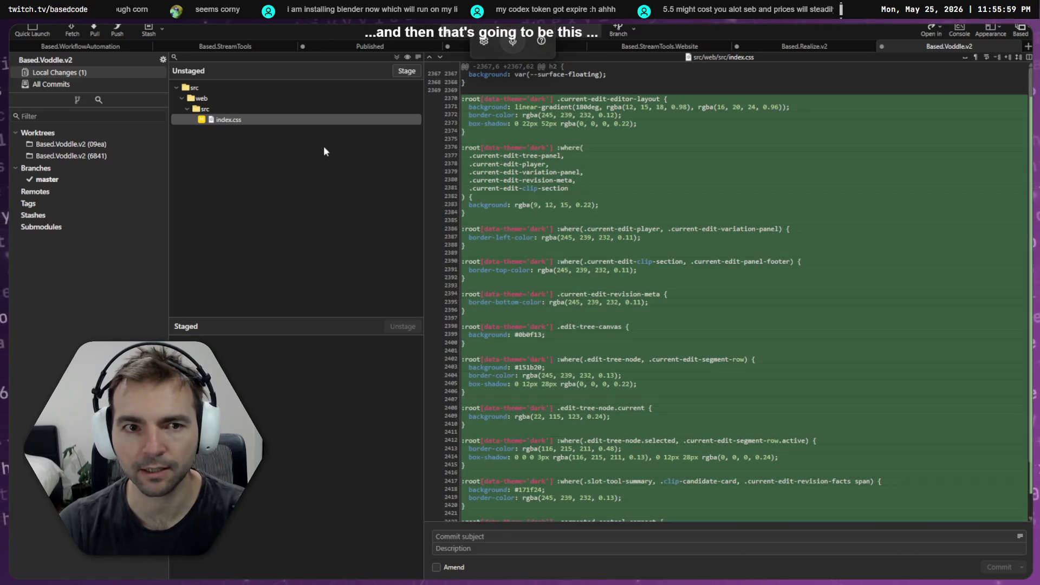
- Amend the last commit with the staged index.css and description '- Also add a dark mode.'
click(437, 568)
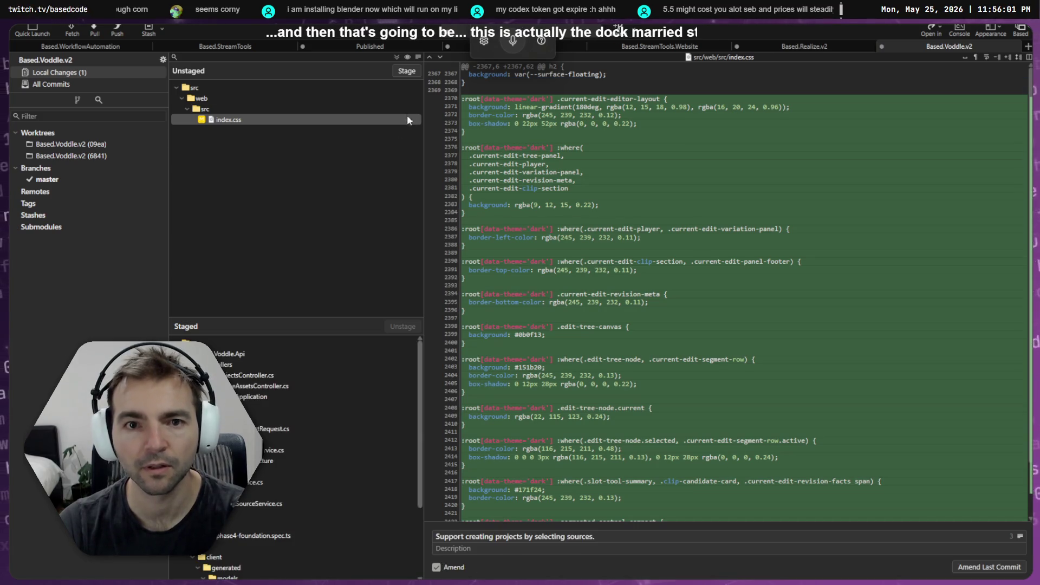
click(408, 72)
click(460, 549)
text(-)
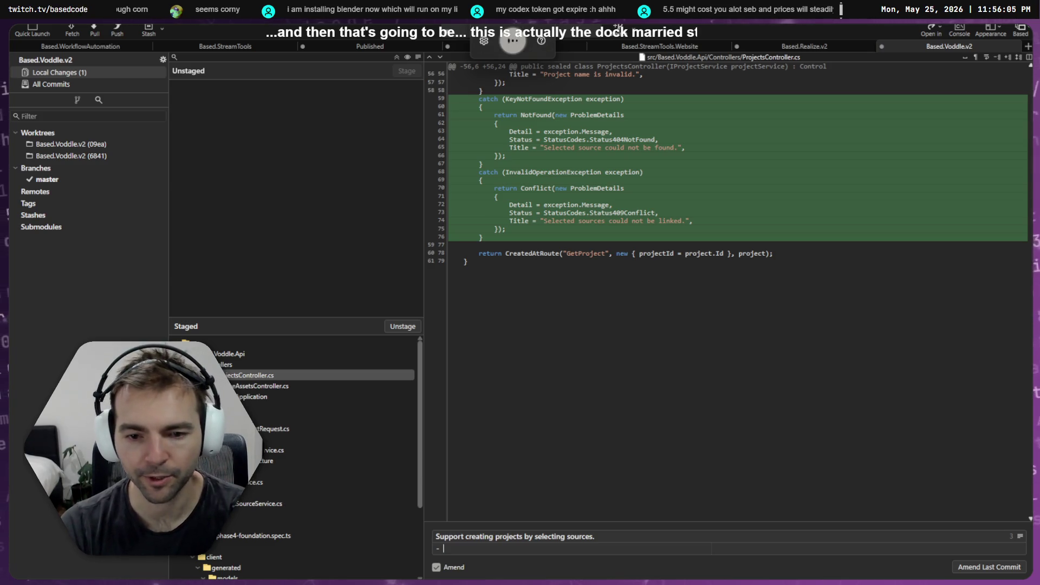
key(ctrl+super)
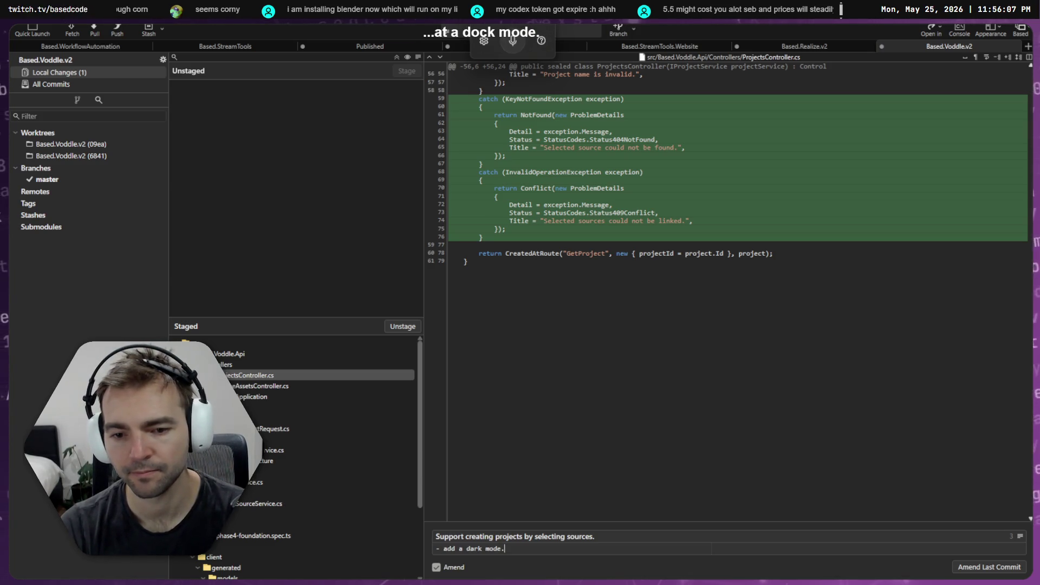
text(Also)
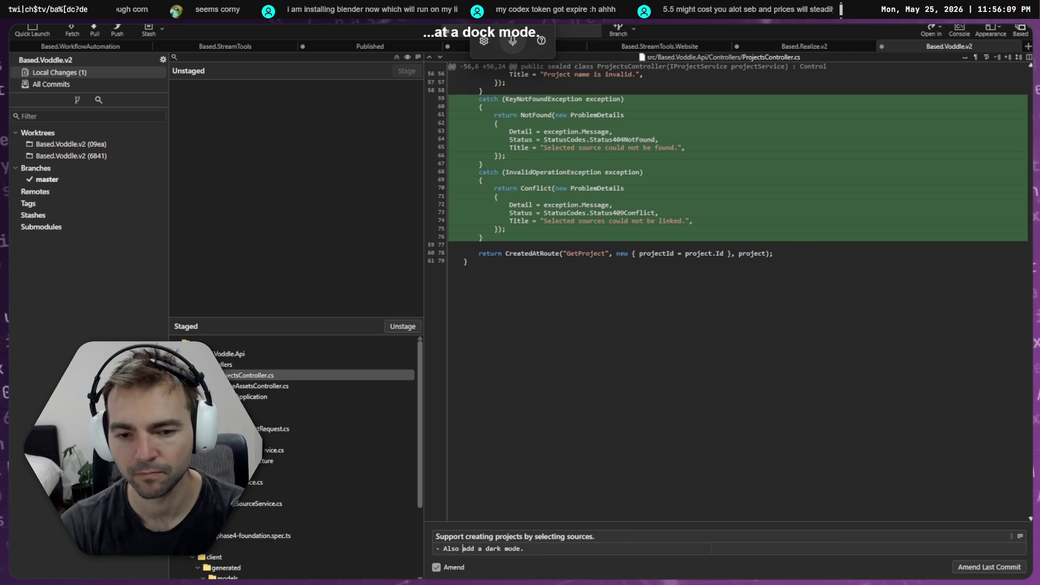
click(1000, 567)
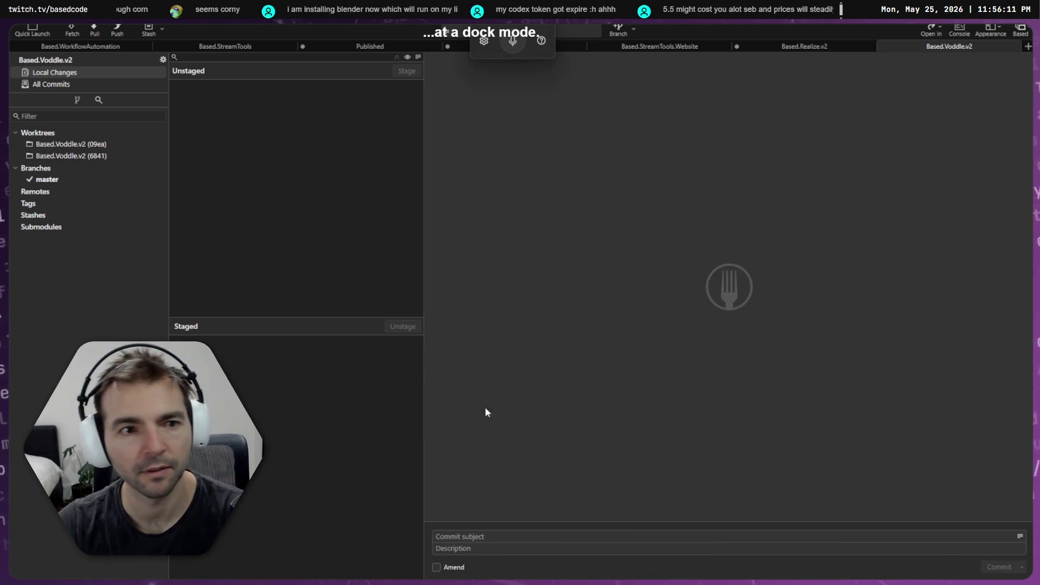
- Check the Add dark mode button thread's progress in Codex, then minimize Codex
key(alt+Tab)
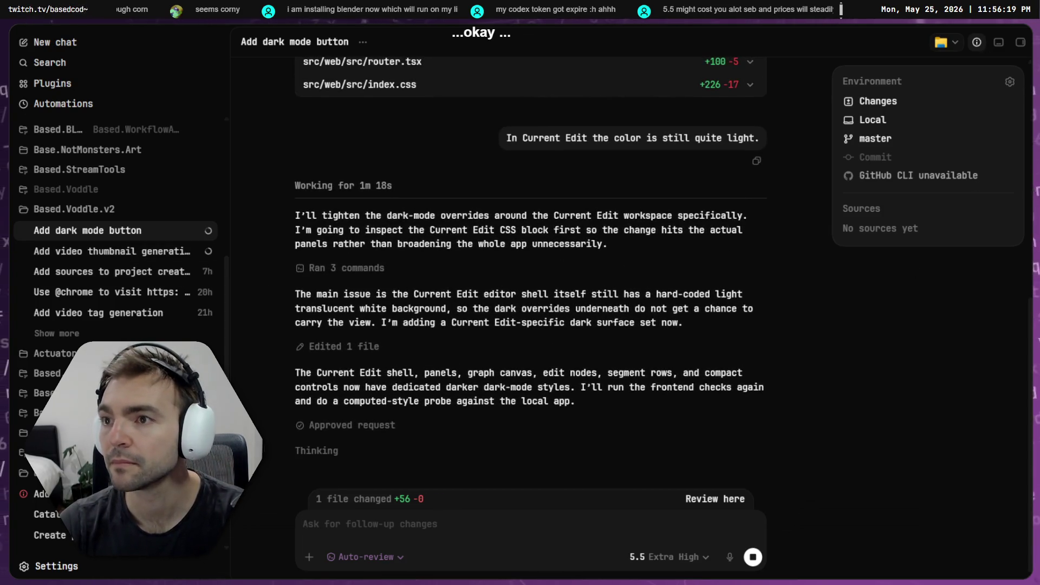
click(999, 43)
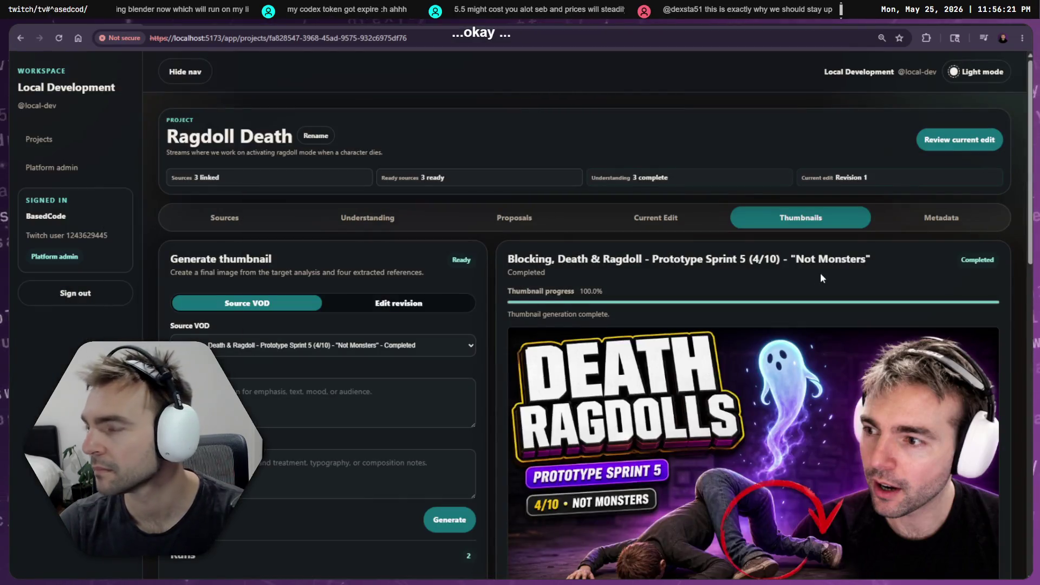
- Look over the Ragdoll Death thumbnail runs and reference frames, then switch to Windows Terminal
scroll(633, 229, down, 10)
scroll(252, 282, up, 10)
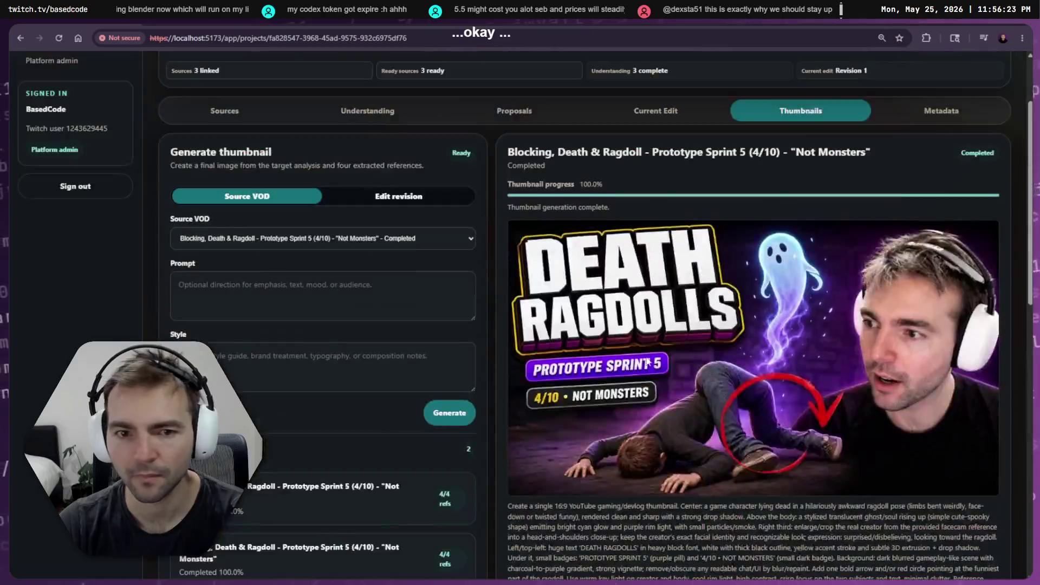
scroll(460, 314, down, 7)
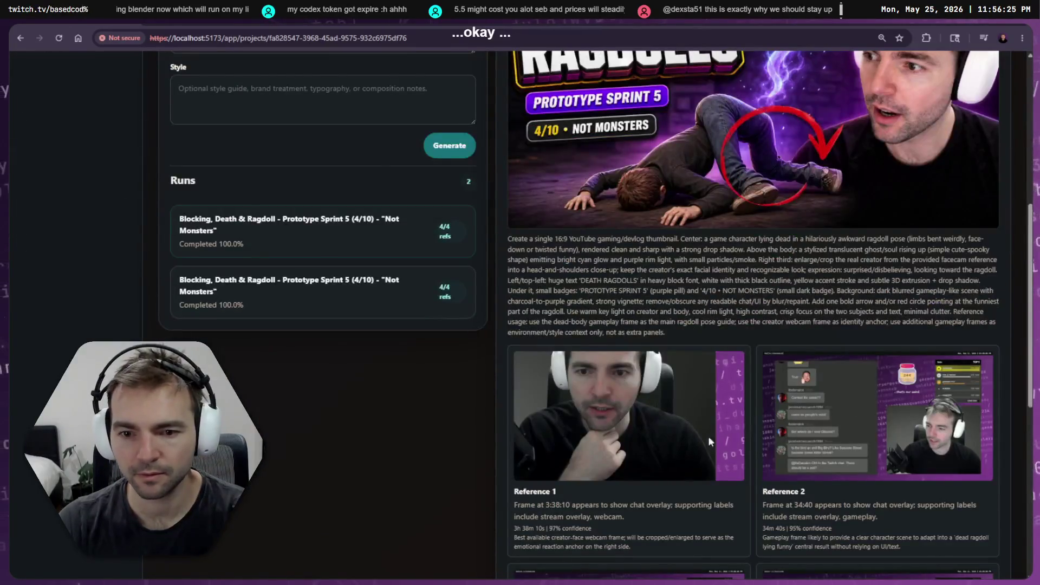
scroll(709, 442, down, 1)
scroll(758, 271, up, 8)
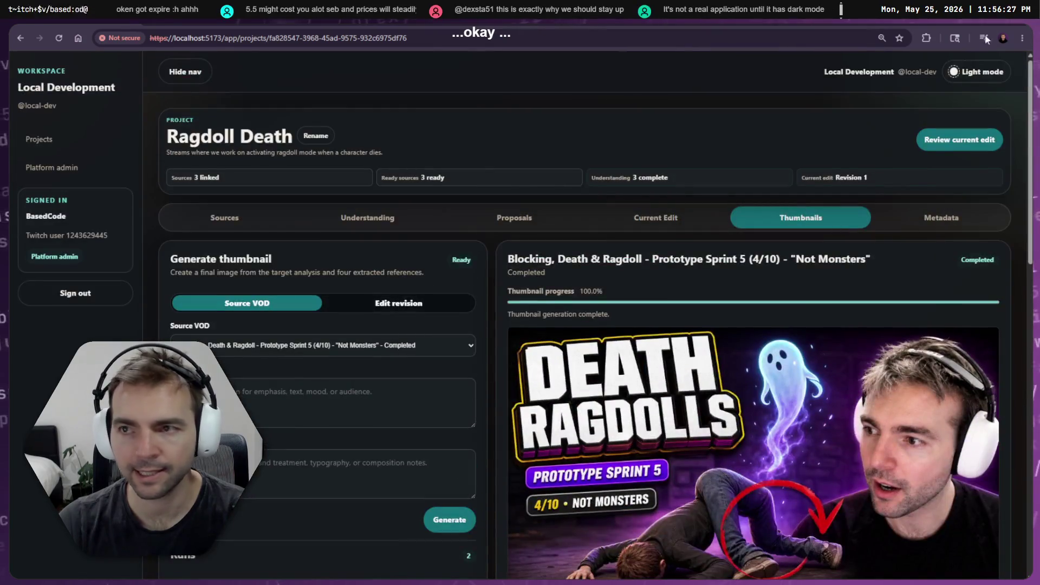
key(alt+Tab)
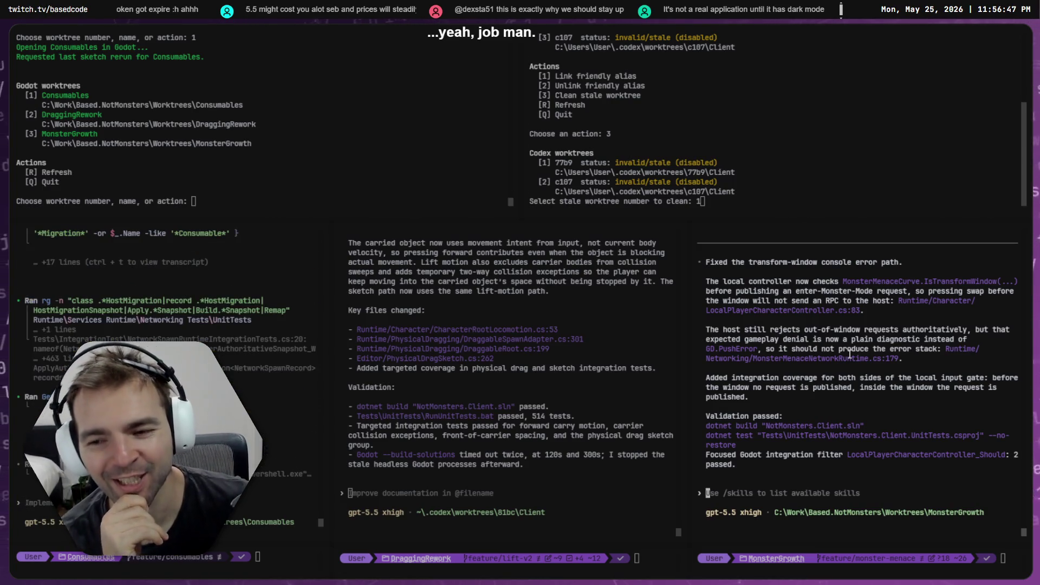
- Scroll through the right Codex pane's summary of the transform-window error fix
scroll(916, 399, up, 5)
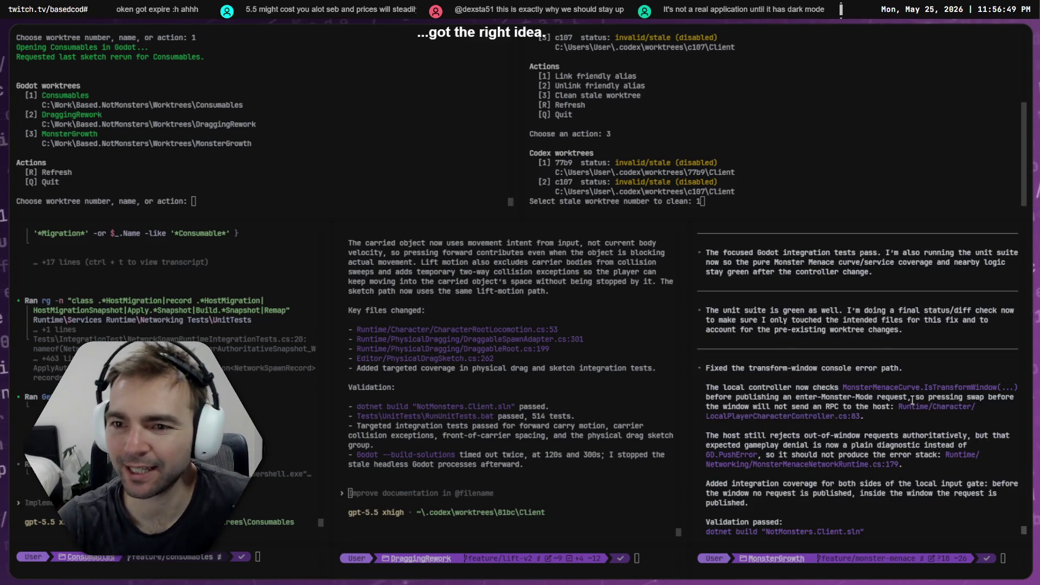
scroll(913, 401, down, 5)
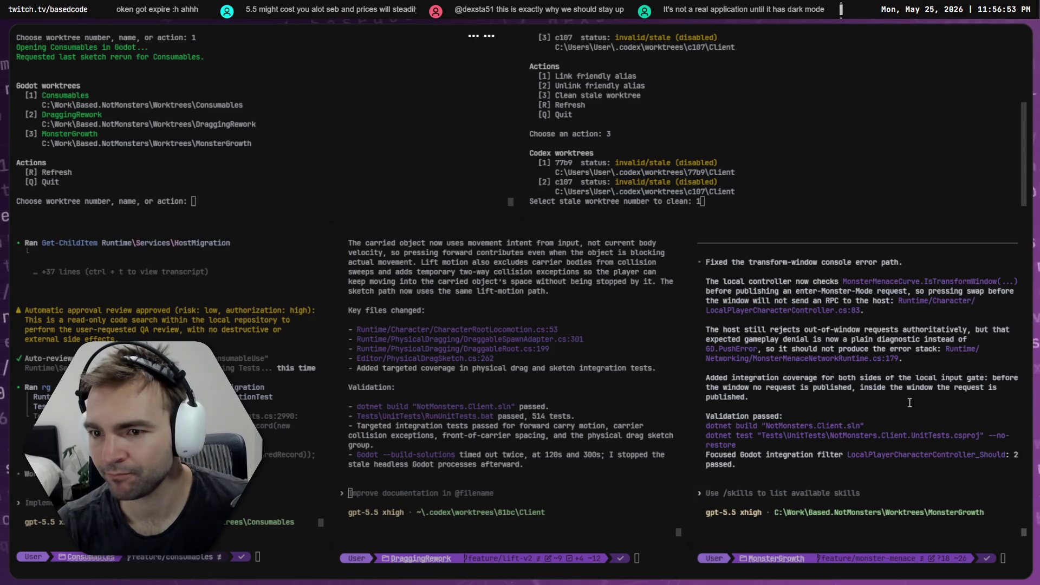
scroll(908, 402, up, 2)
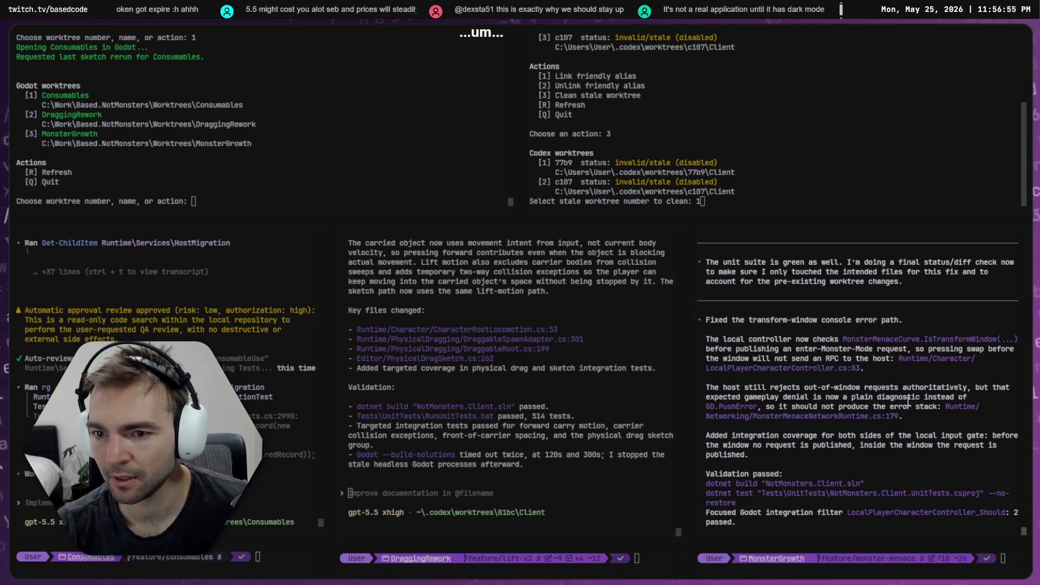
scroll(908, 402, up, 10)
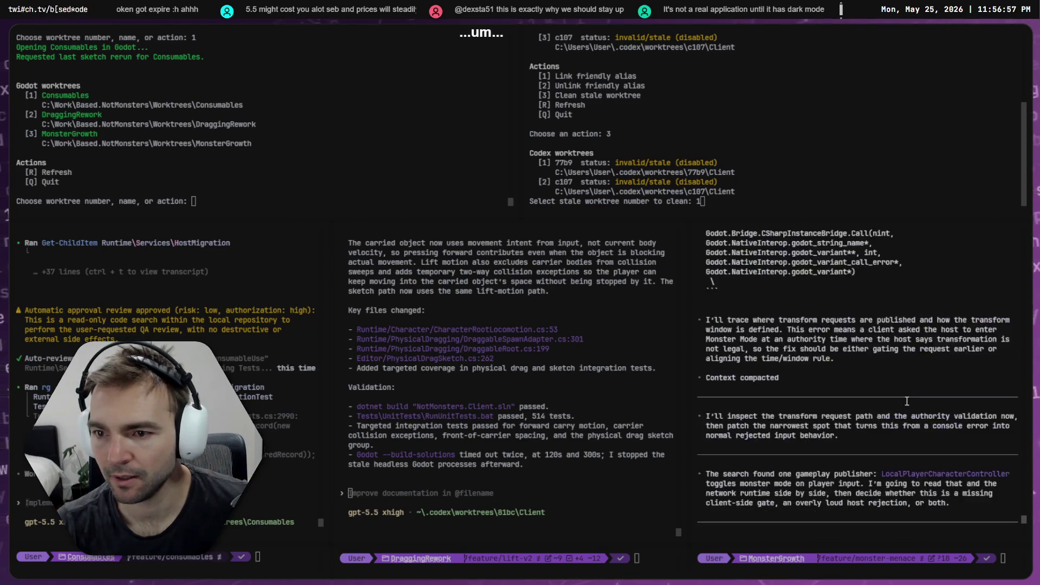
scroll(907, 401, up, 4)
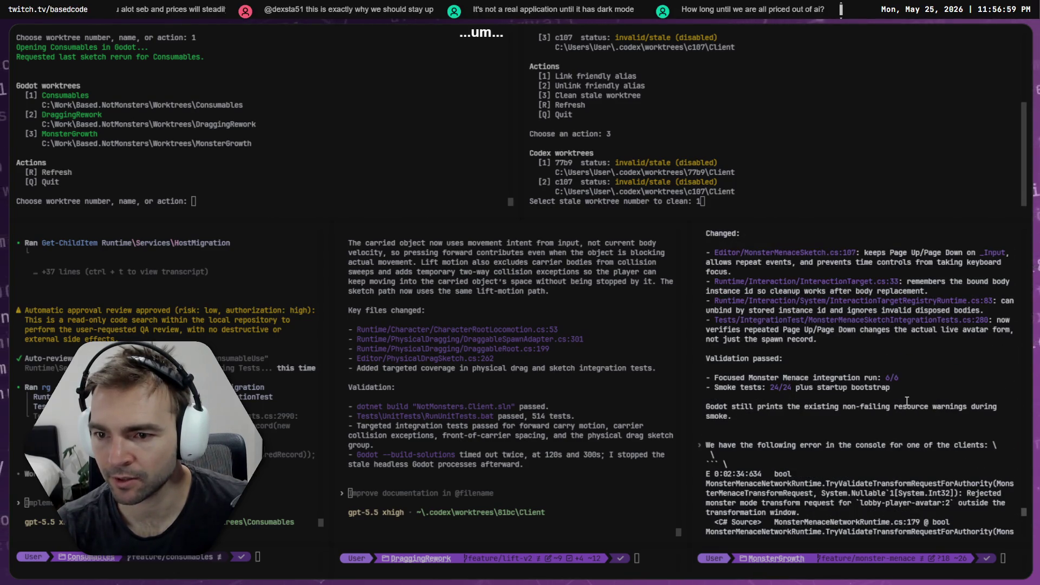
scroll(905, 405, down, 10)
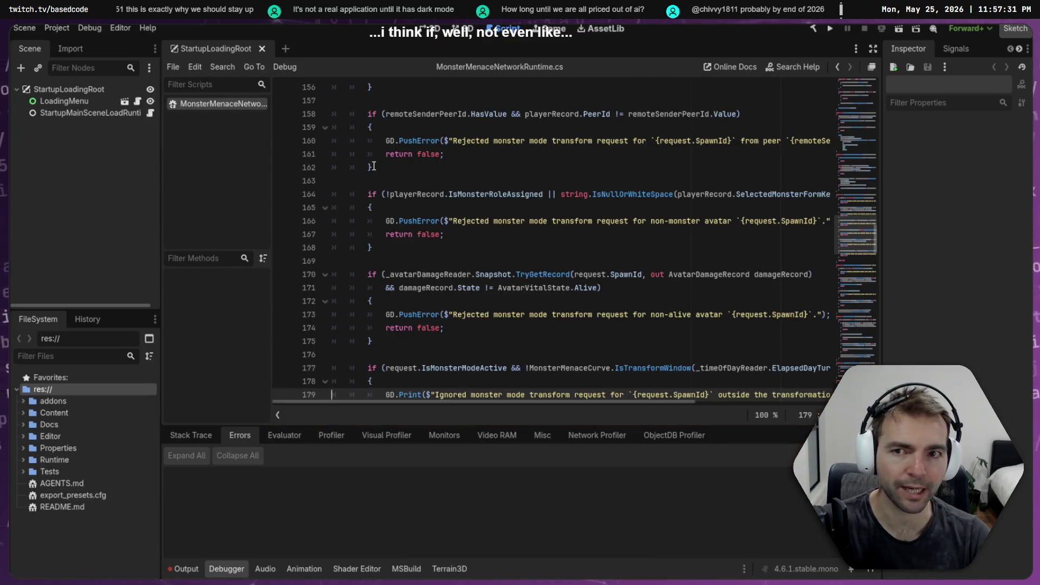
- Run the Character / Monster Menace sketch from the Sketch Launcher
click(520, 220)
scroll(524, 249, down, 15)
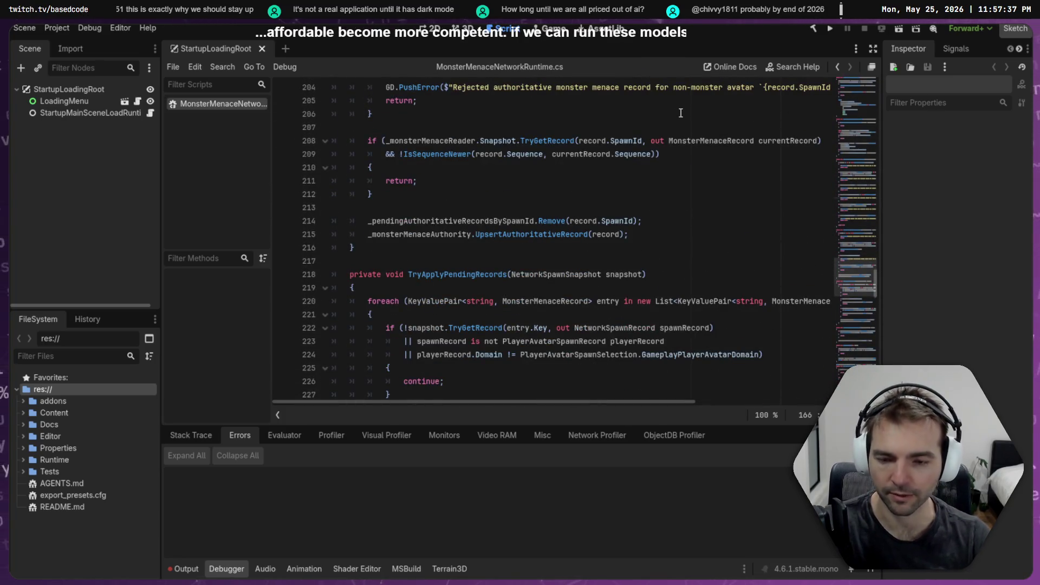
key(ctrl+shift+s)
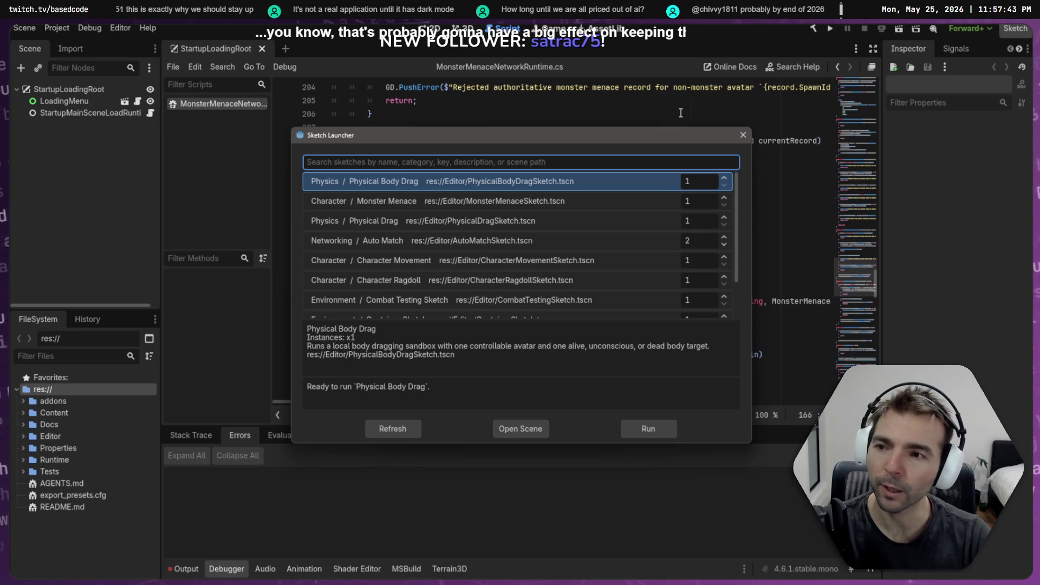
key(Down)
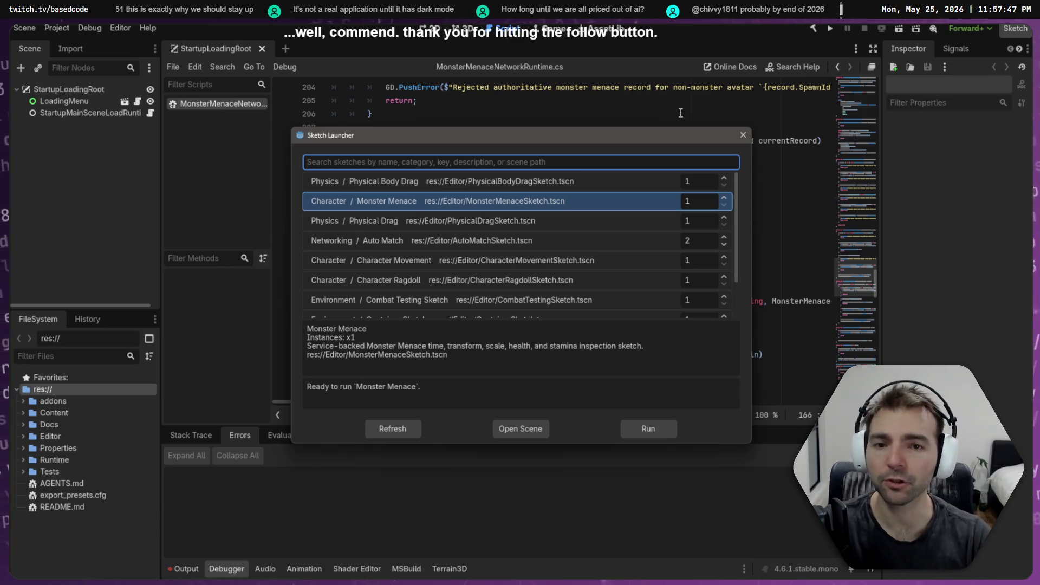
key(Down)
key(Return)
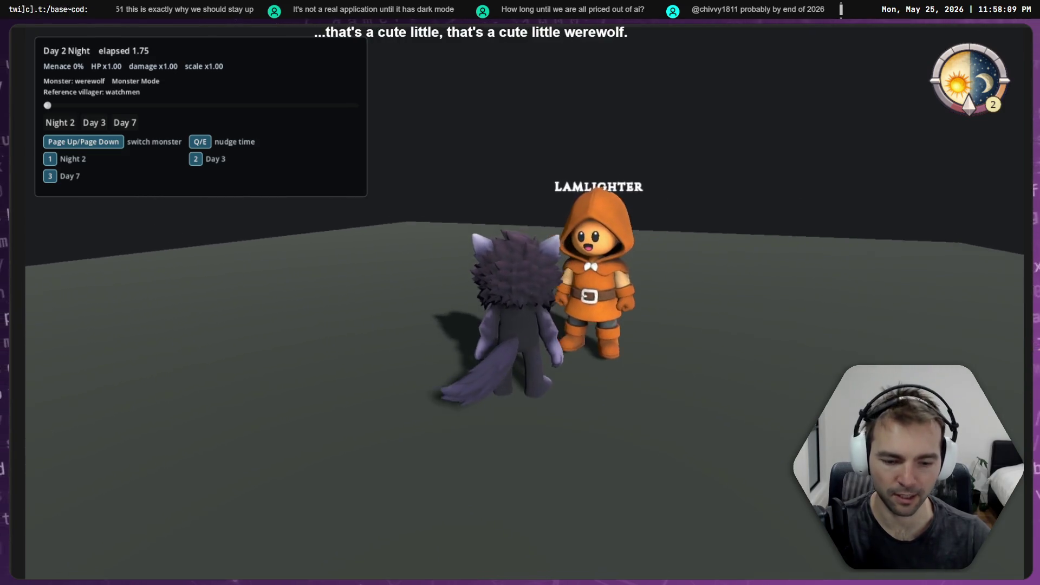
- Cycle the monster from zombie through poultergeist, yeti, vampire, cyclops and witch, ending on the werewolf
key(Page_Down)
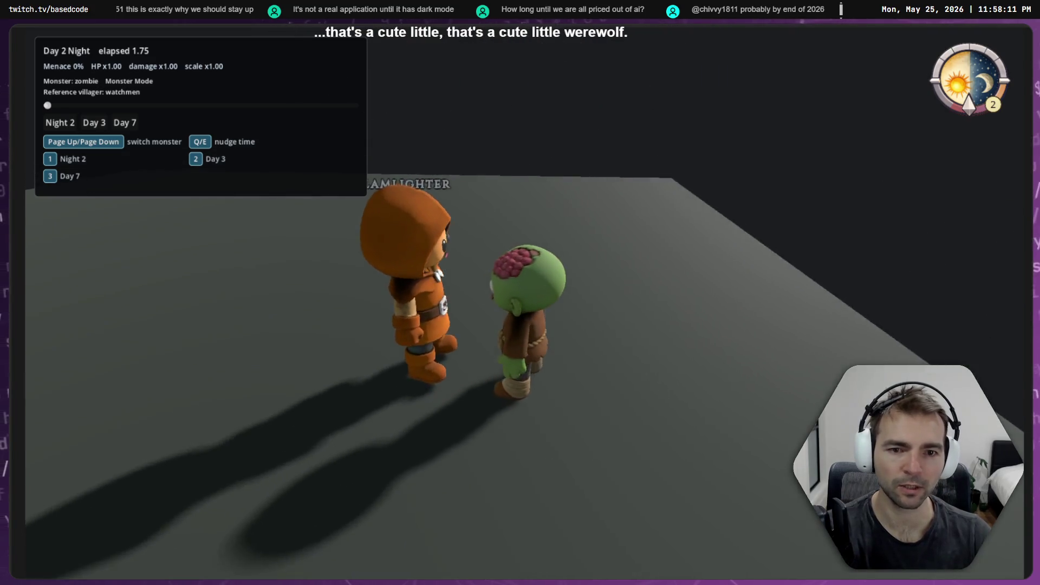
key(Page_Down)
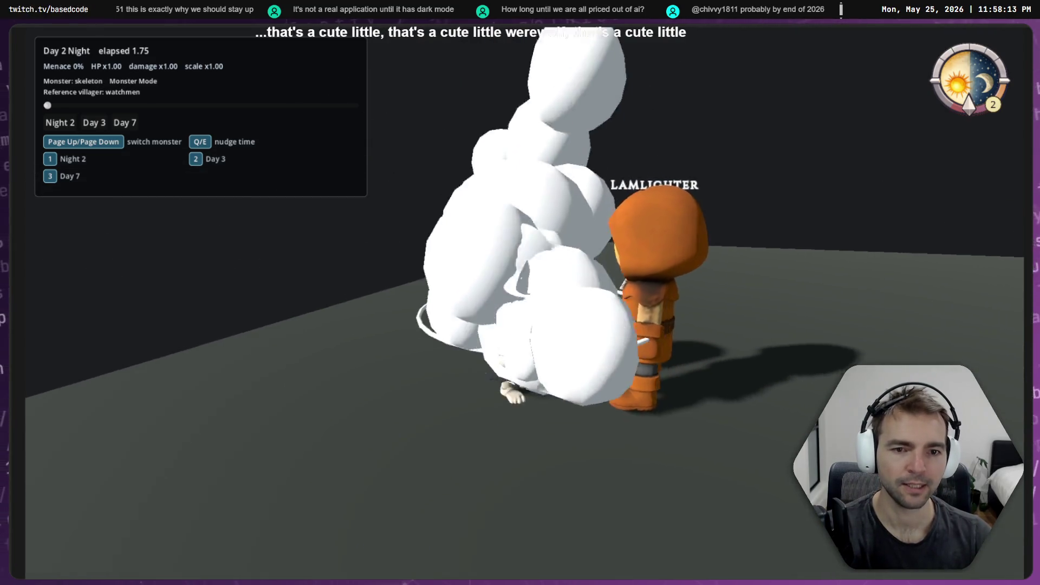
key(Page_Down)
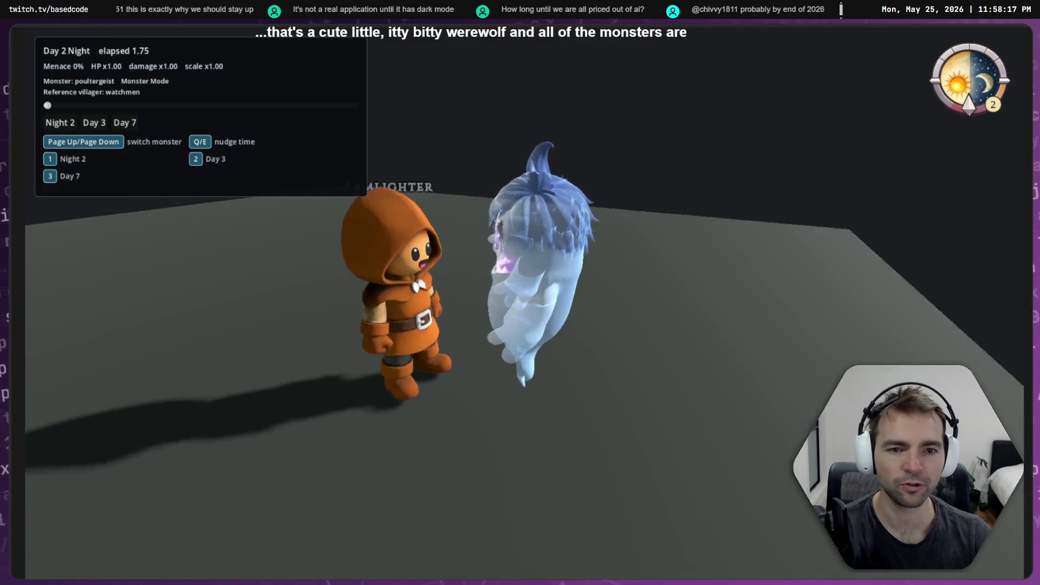
key(Page_Down)
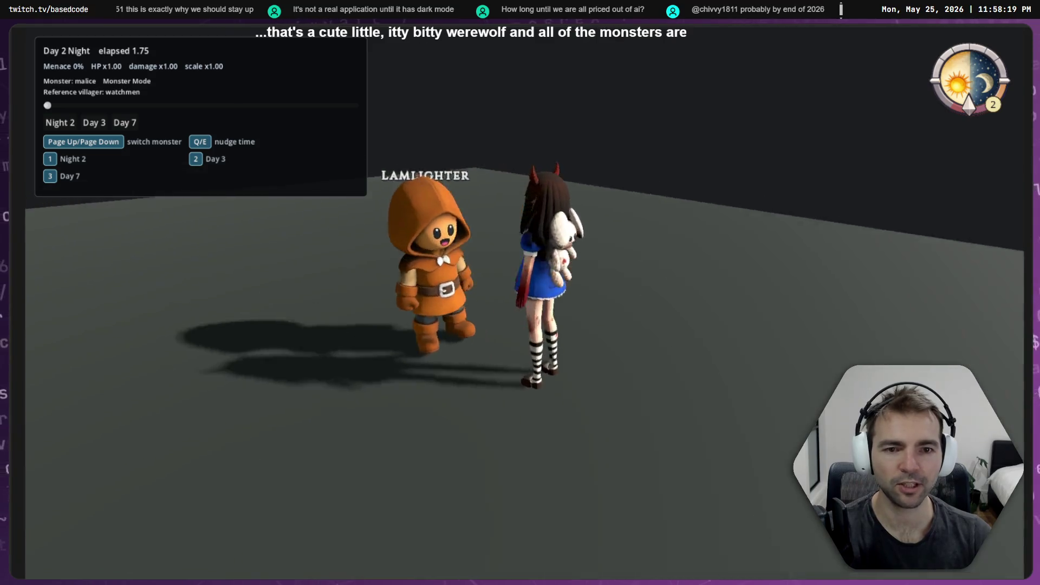
key(Page_Down)
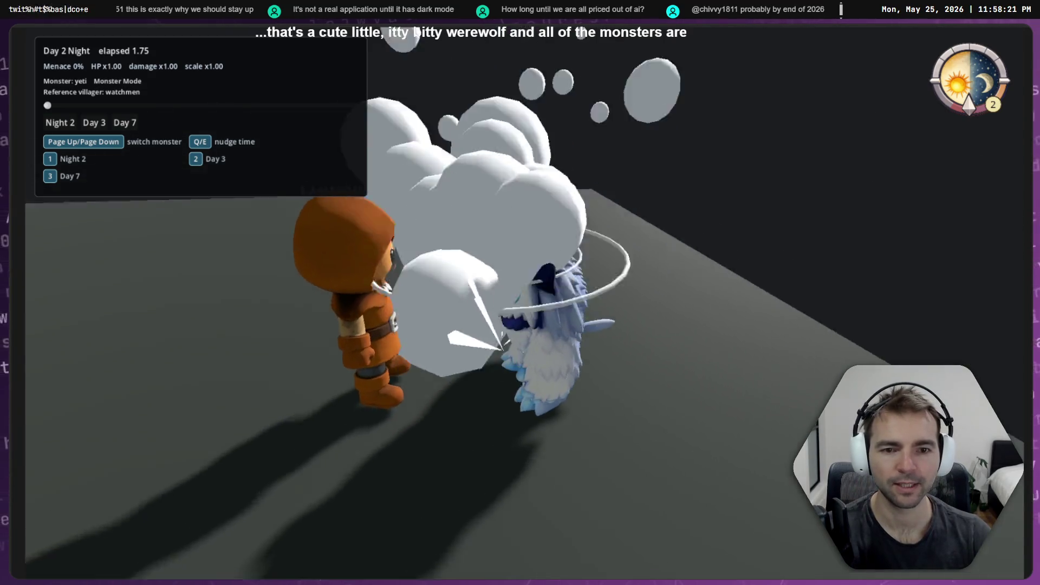
key(Page_Down)
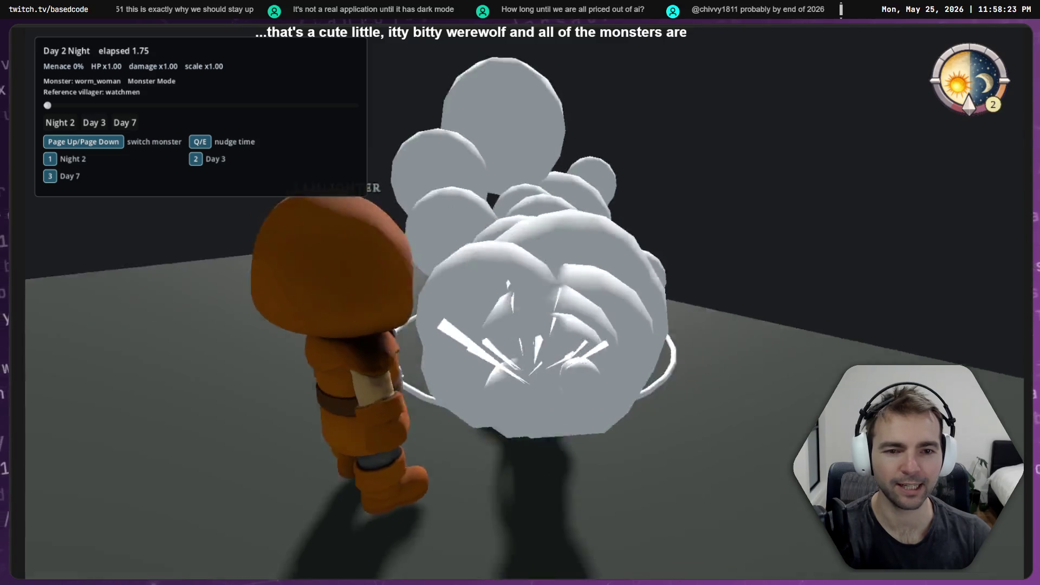
key(Page_Down)
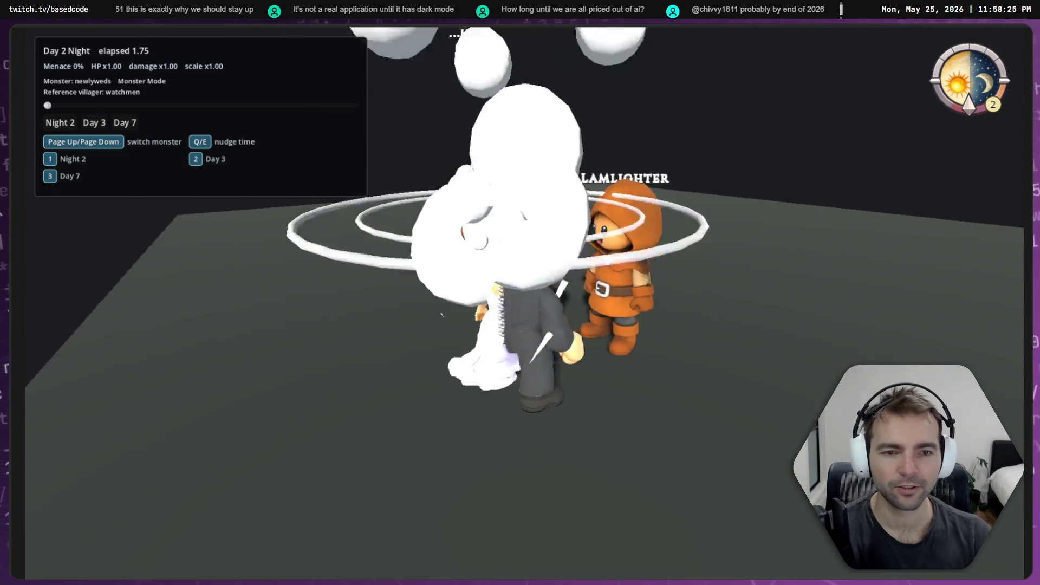
key(Page_Down)
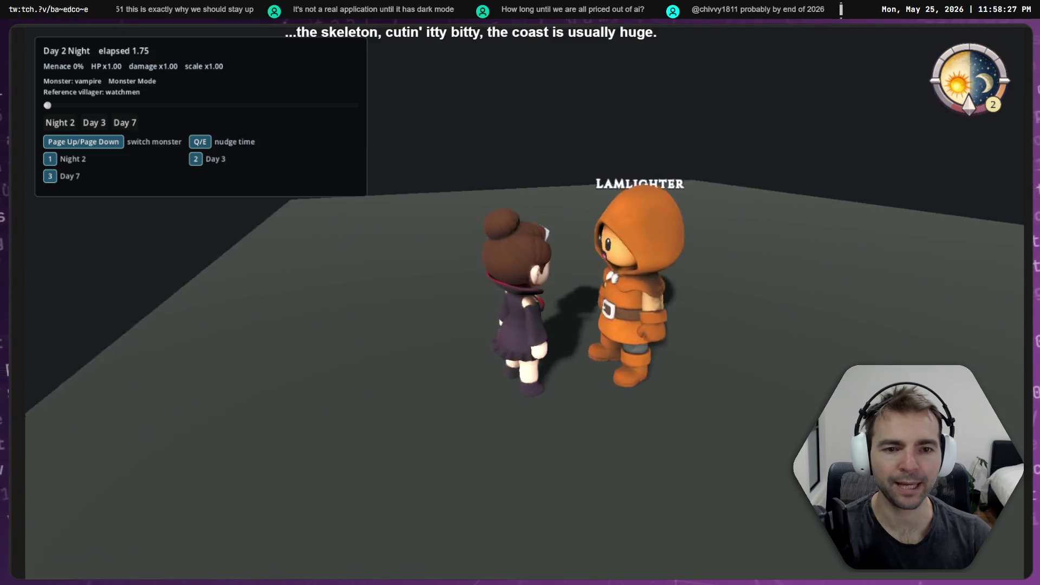
key(Page_Down)
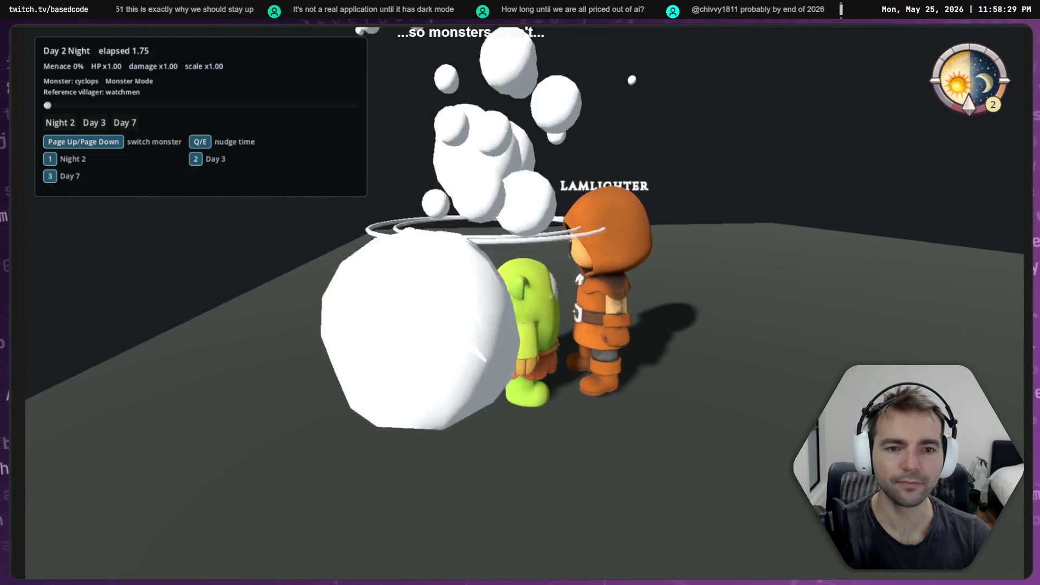
key(Page_Down)
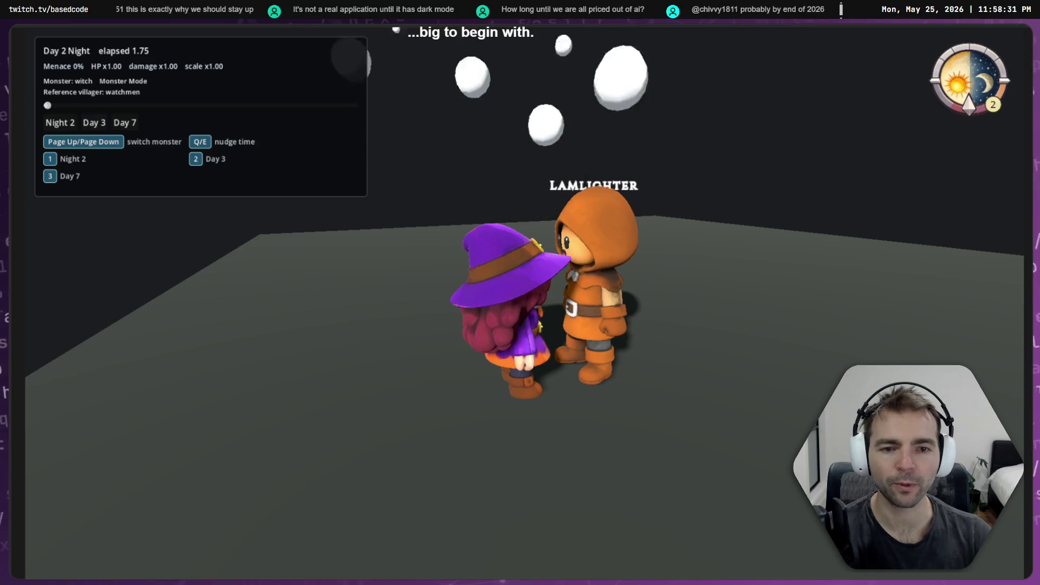
key(Page_Down)
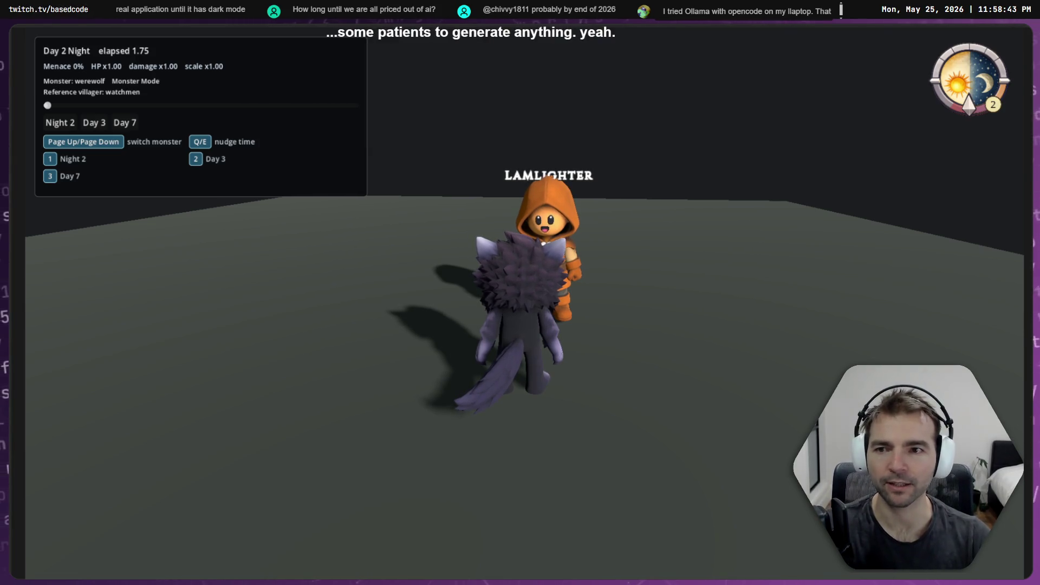
- Advance time from Day 3 to Day 7 Day to watch the werewolf grow
key(2)
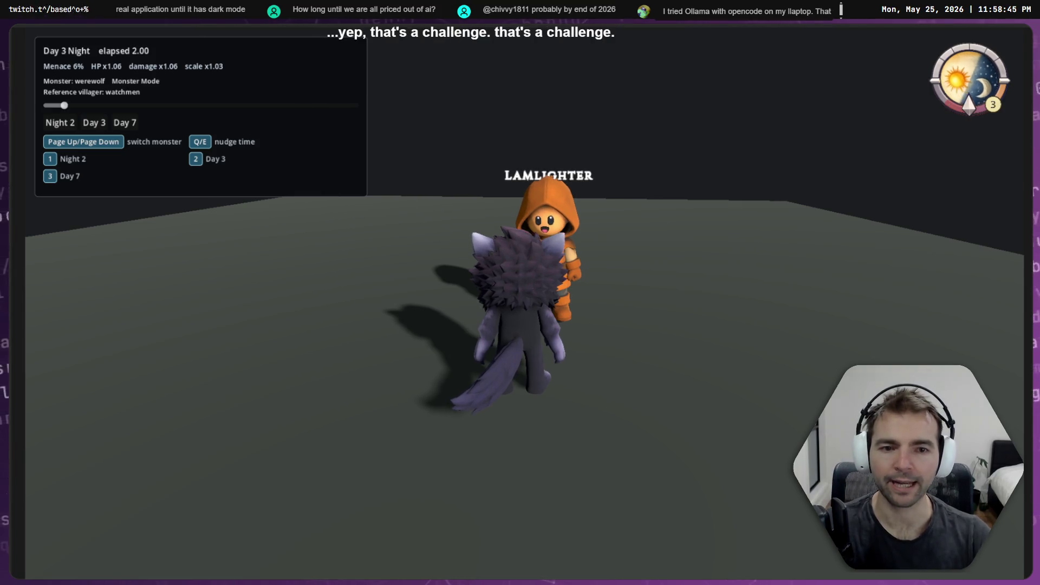
key(e)
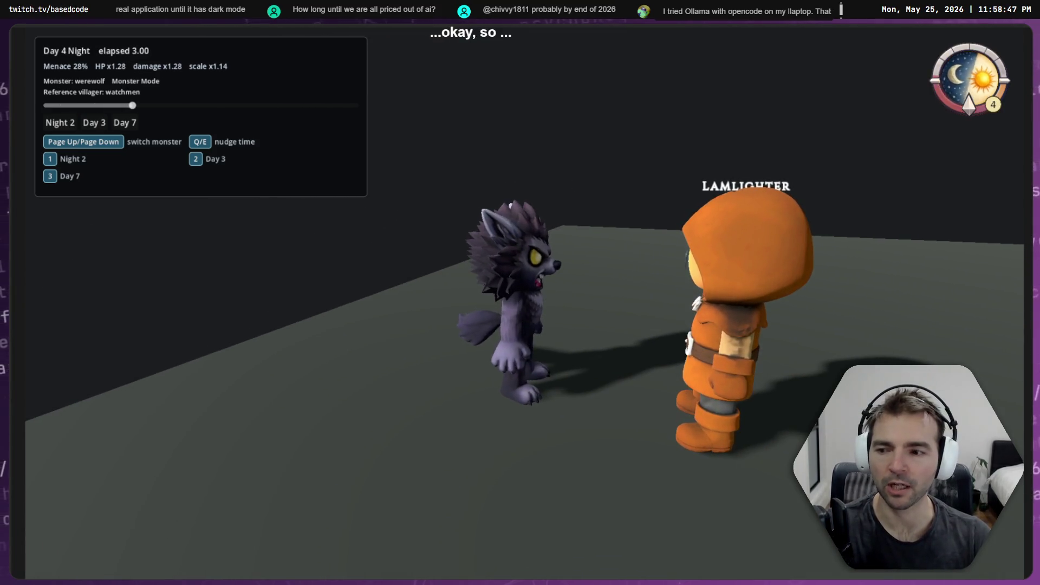
key(e)
key(e)
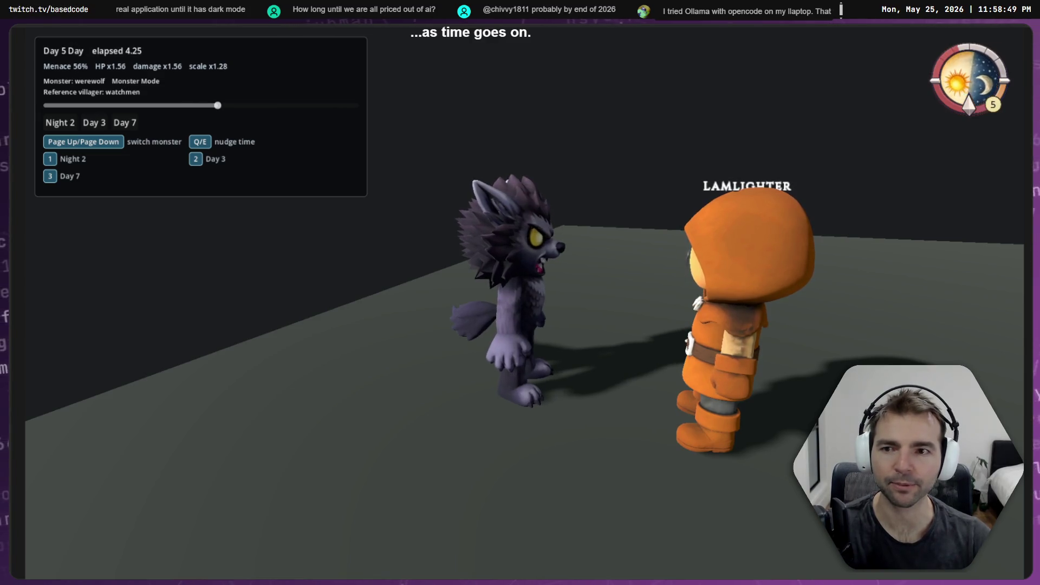
key(e)
key(e)
key(e)
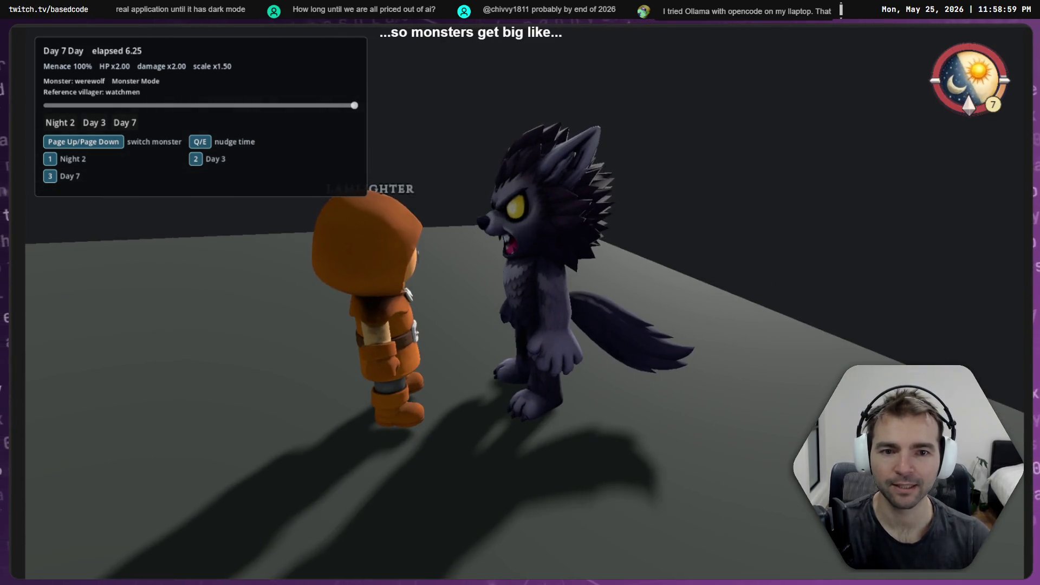
- Toggle repeatedly between the Day 2 Night and Day 7 presets to compare werewolf sizes
key(1)
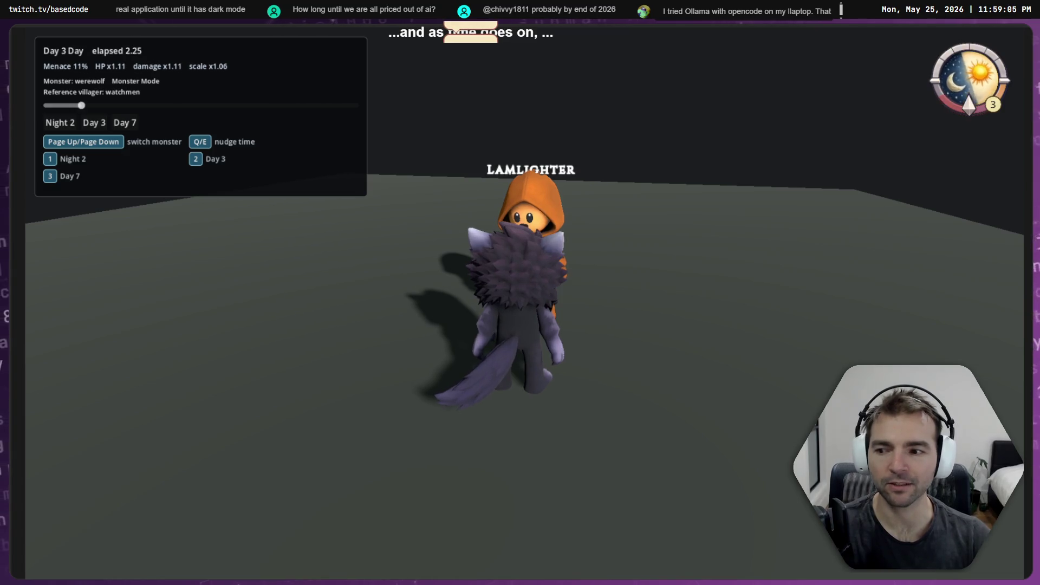
key(3)
key(1)
key(3)
key(1)
key(3)
key(1)
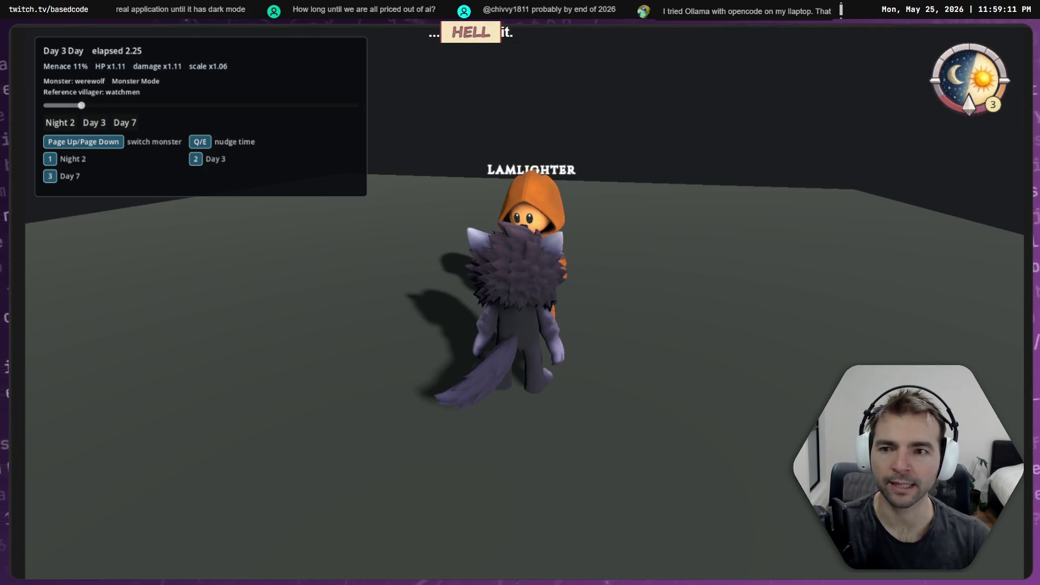
key(3)
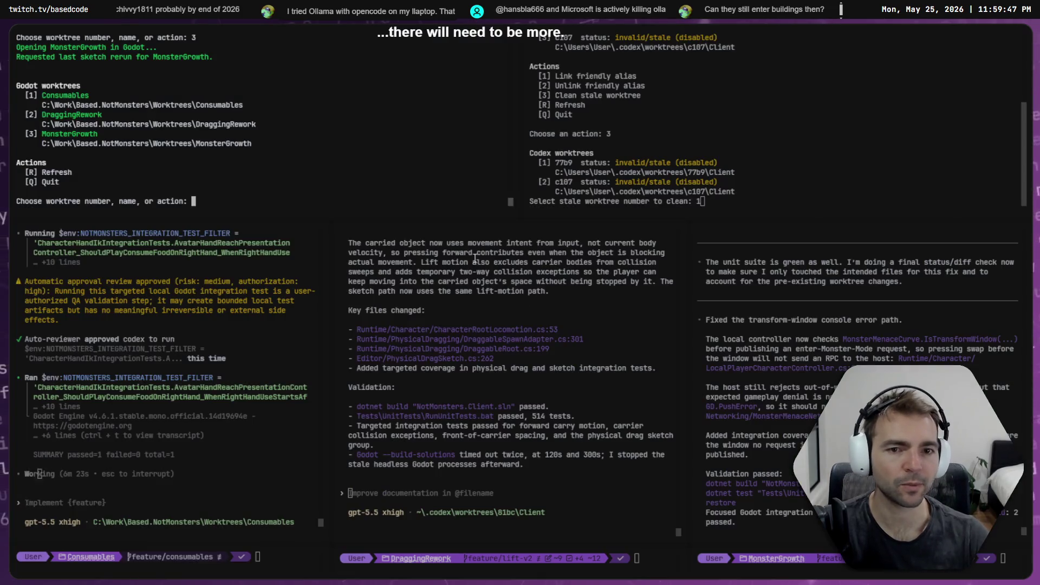
- Close the Monster Menace sketch and return to the Godot editor
key(alt+F4)
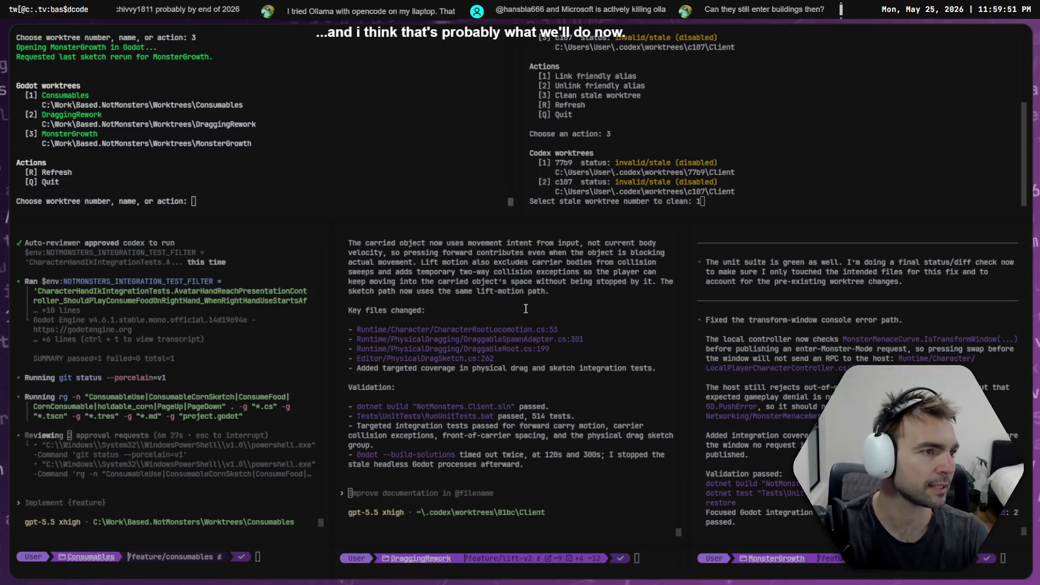
key(alt+Tab)
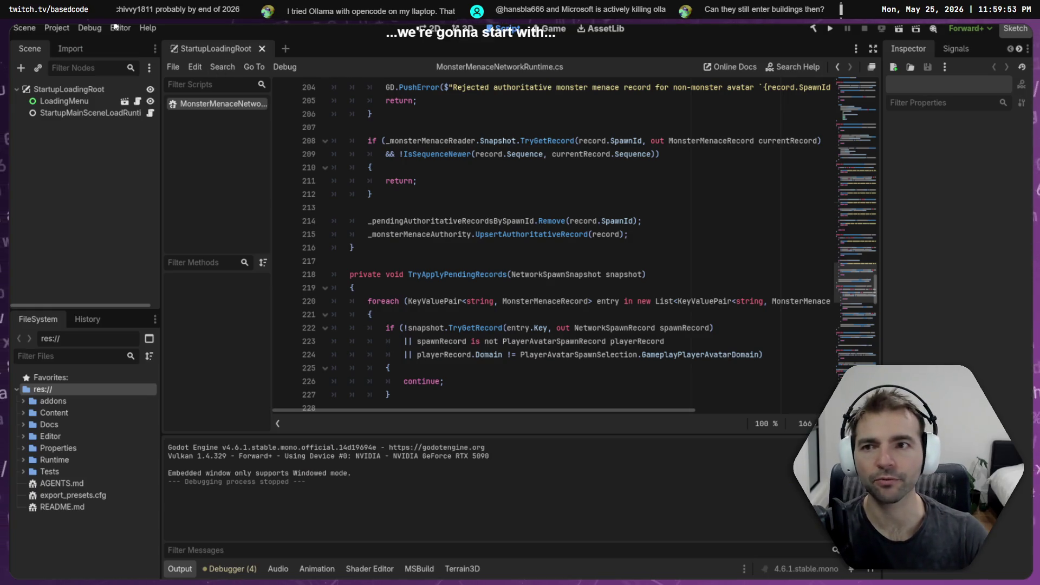
click(92, 28)
- Turn on Enable Multiple Instances in the Customize Run Instances dialog and confirm
click(135, 188)
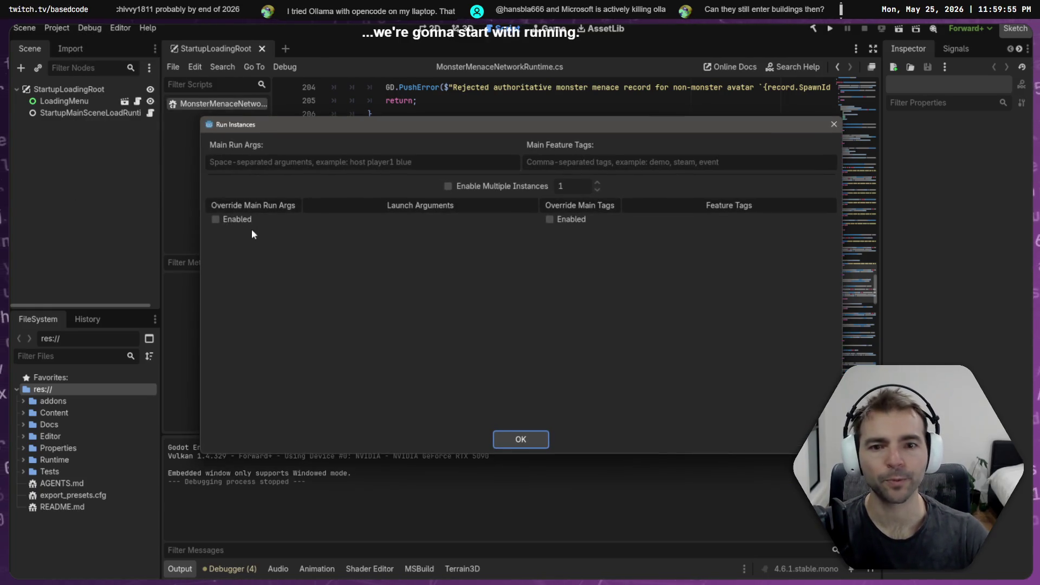
click(465, 187)
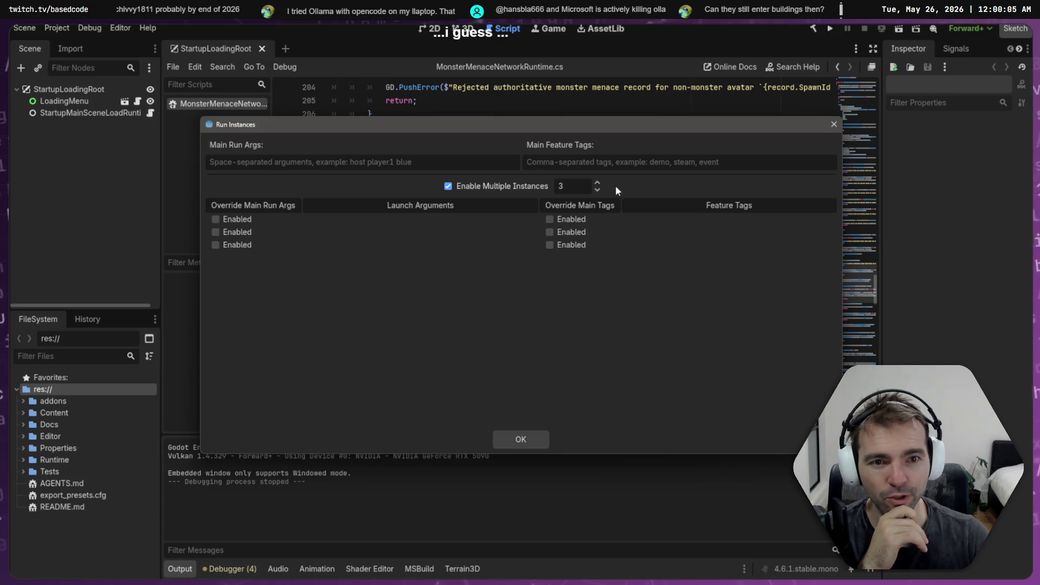
click(522, 441)
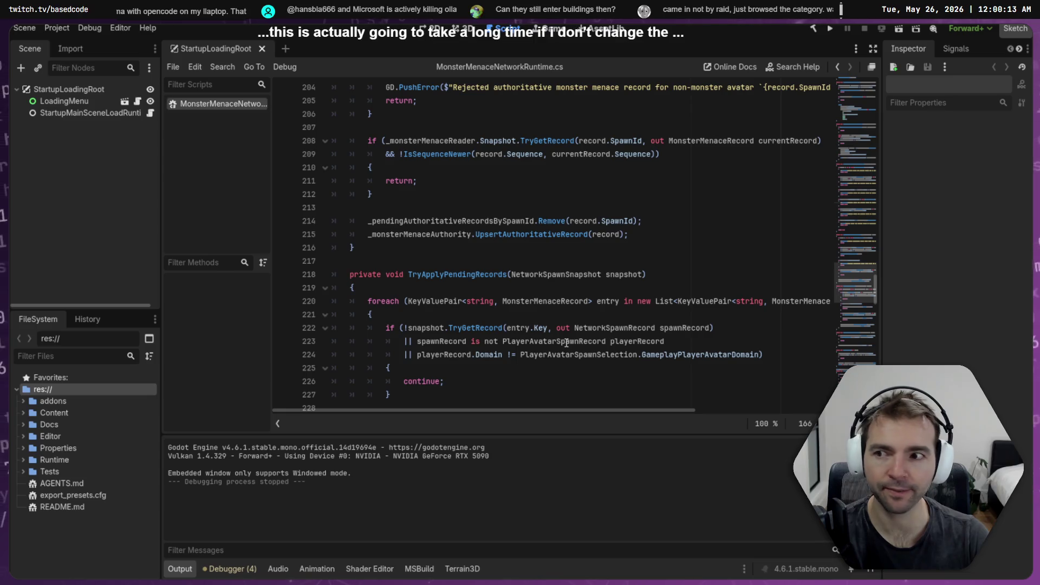
- Build the .NET project and launch the multiple game instances with F5
key(F5)
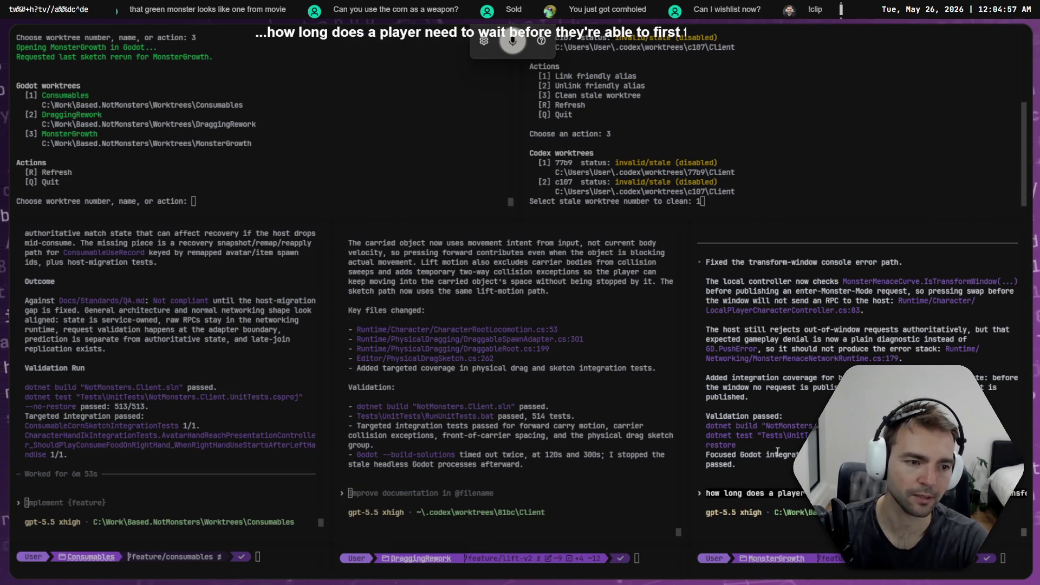
- Submit the question about how long until a player's first monster transform to the MonsterGrowth agent
key(Return)
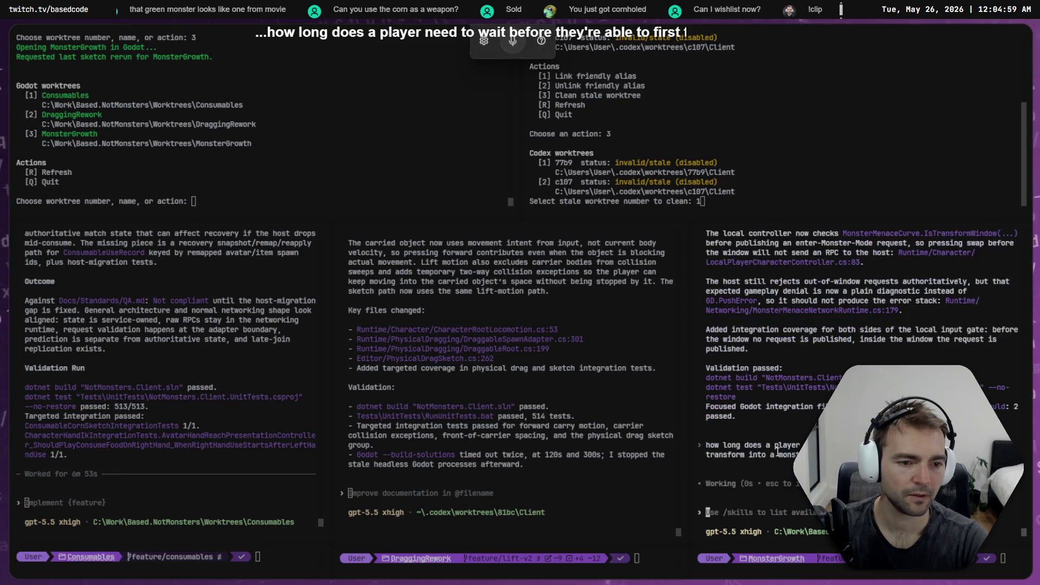
- Switch away from Codex after its answer: first transform at Day 2 dusk, 450 s
key(alt+Tab)
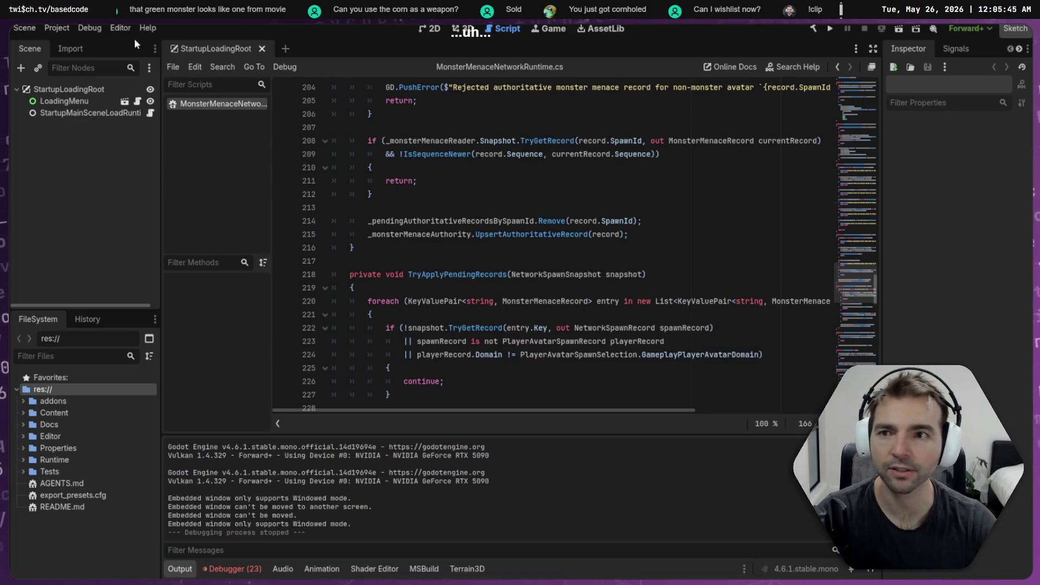
- Raise the run instance count to 4, confirm, and build and launch all four clients
click(89, 28)
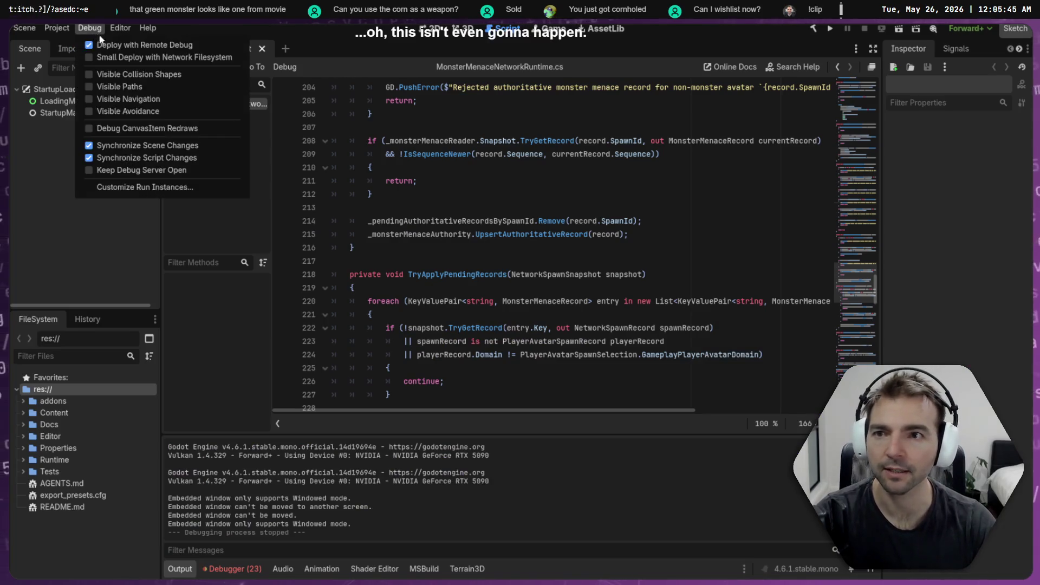
click(137, 186)
click(219, 222)
click(597, 183)
click(597, 184)
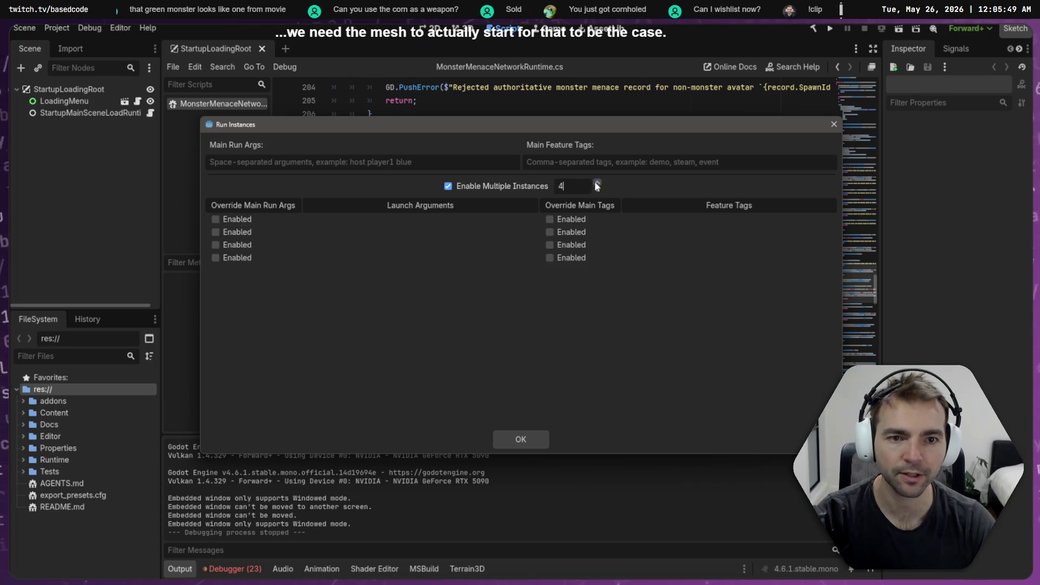
click(523, 440)
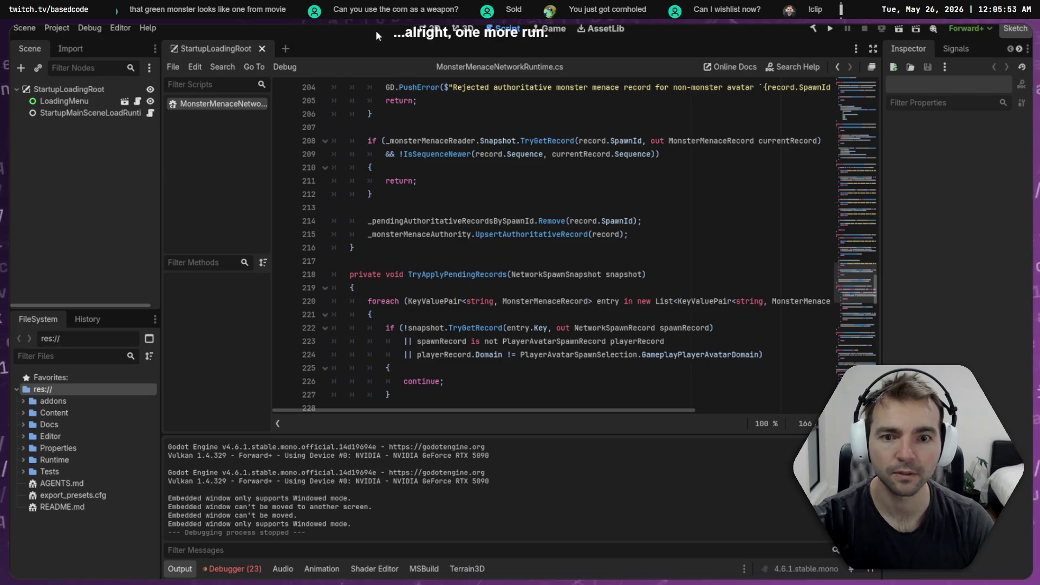
key(F5)
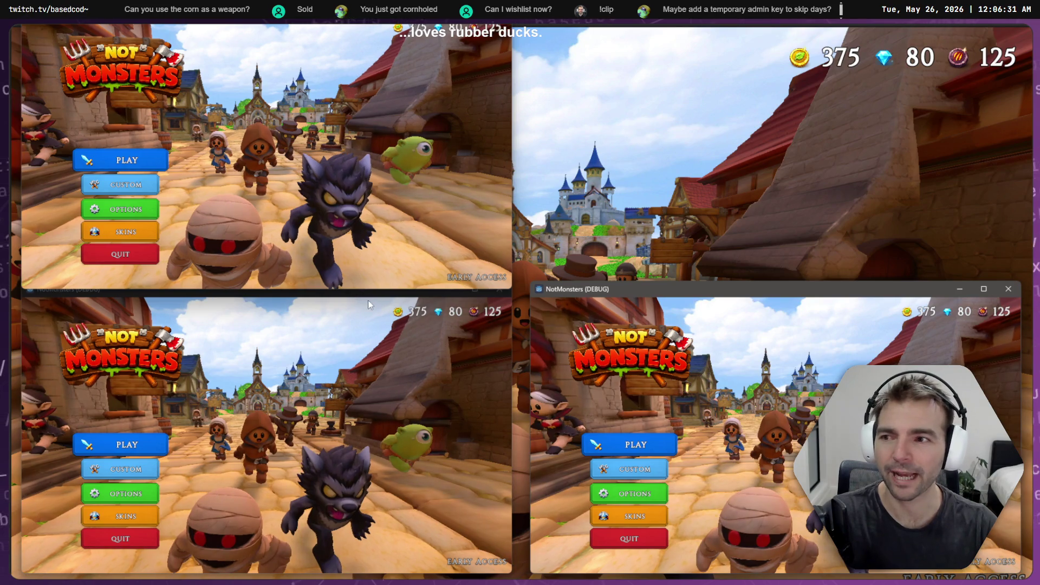
- Start matchmaking in the upper-left client and join room CVS3G4 as the Maiden villager
click(267, 398)
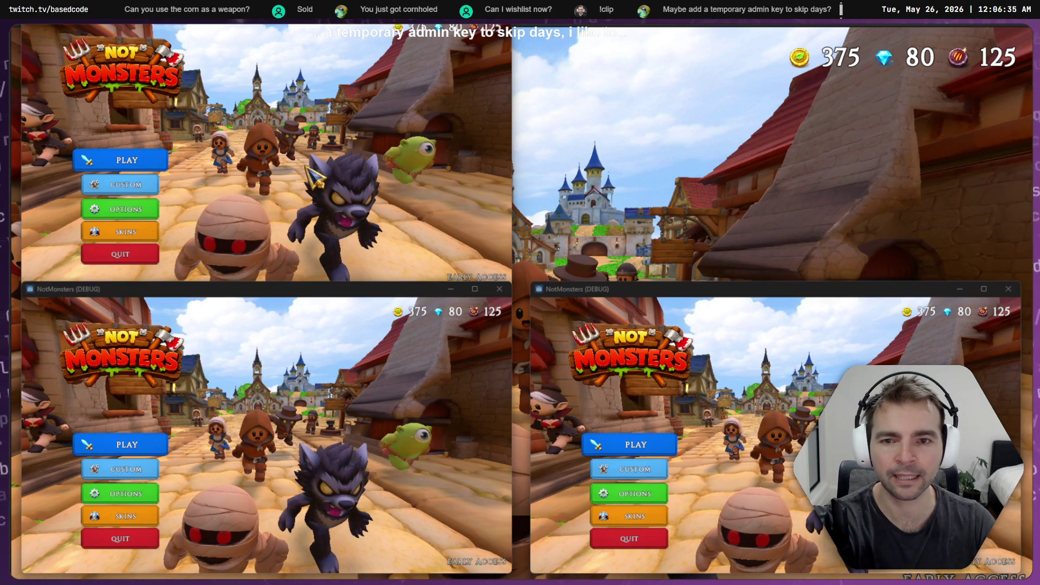
click(268, 231)
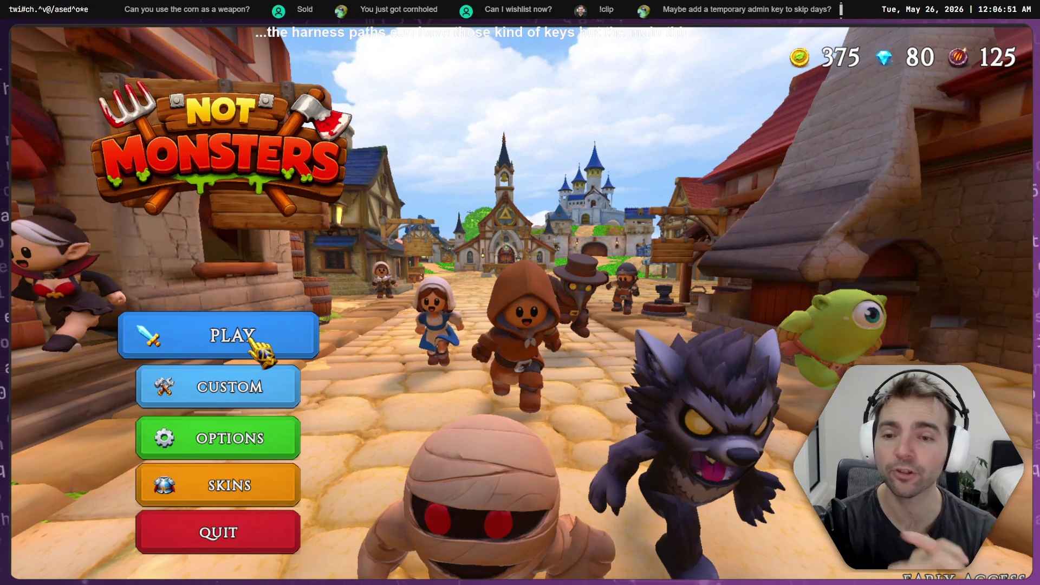
click(271, 337)
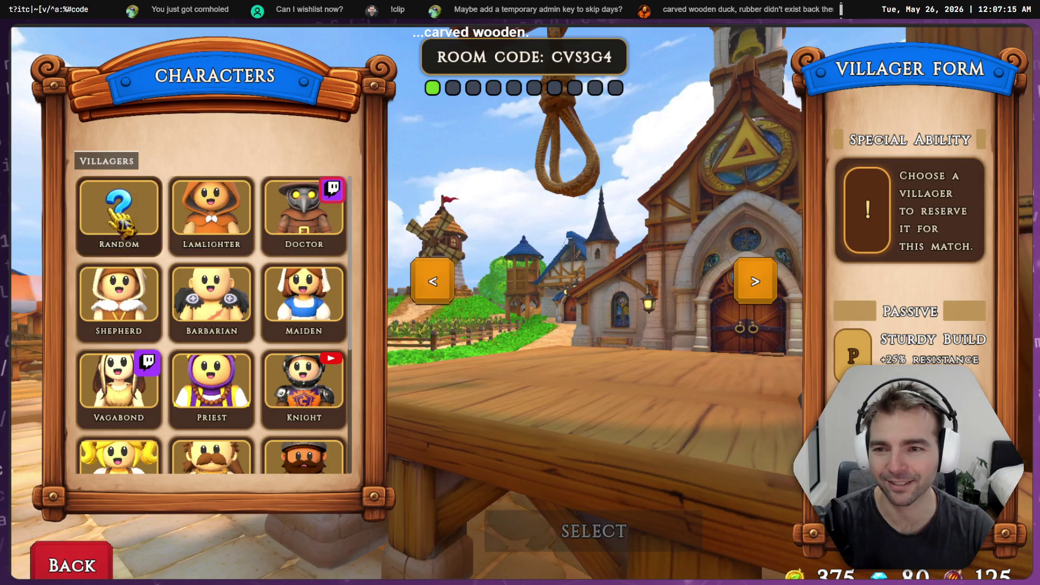
click(266, 304)
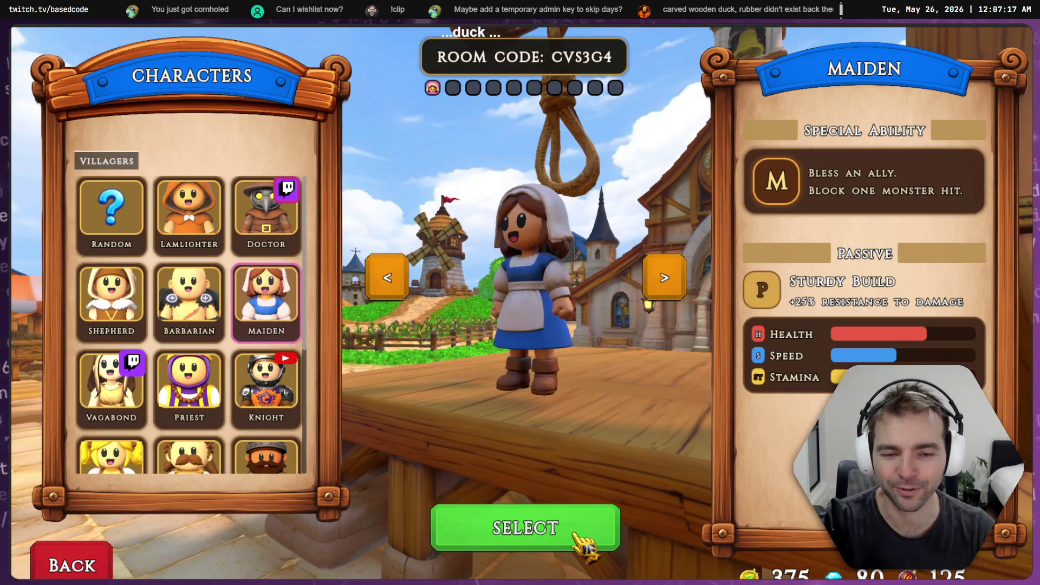
click(477, 529)
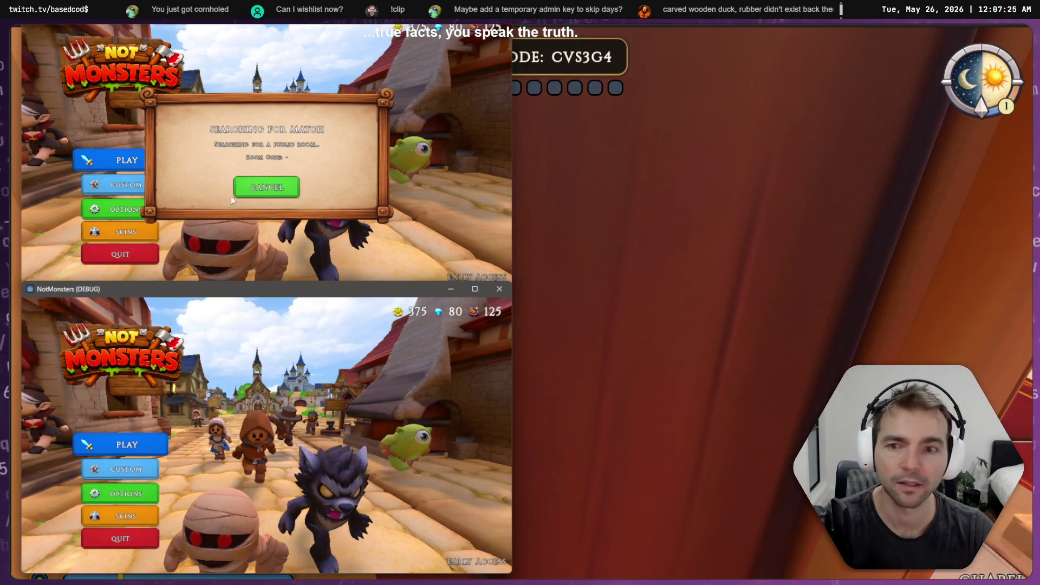
- Start matchmaking in two more game clients, then return to the main match view
click(145, 445)
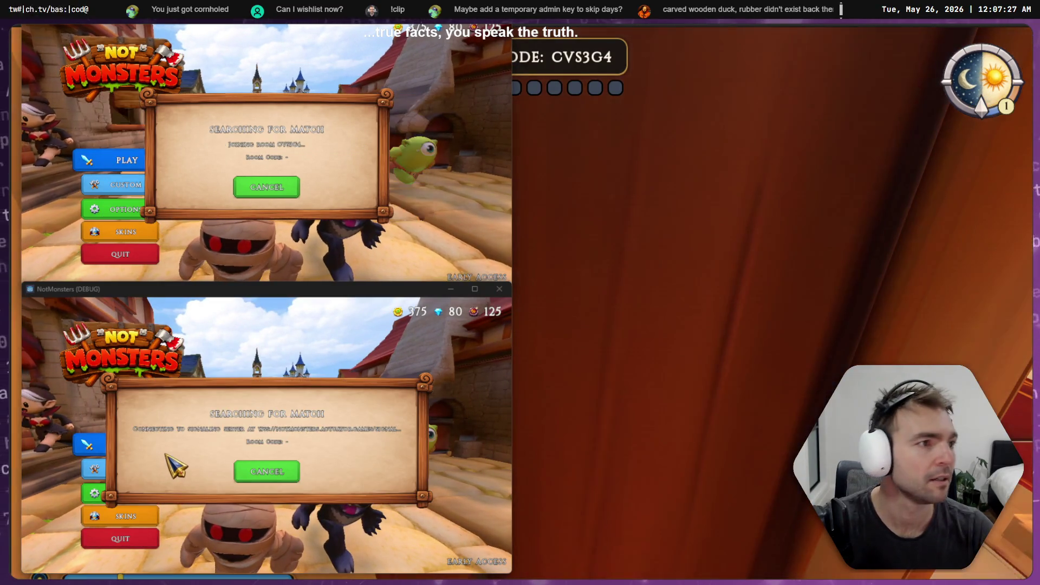
click(637, 446)
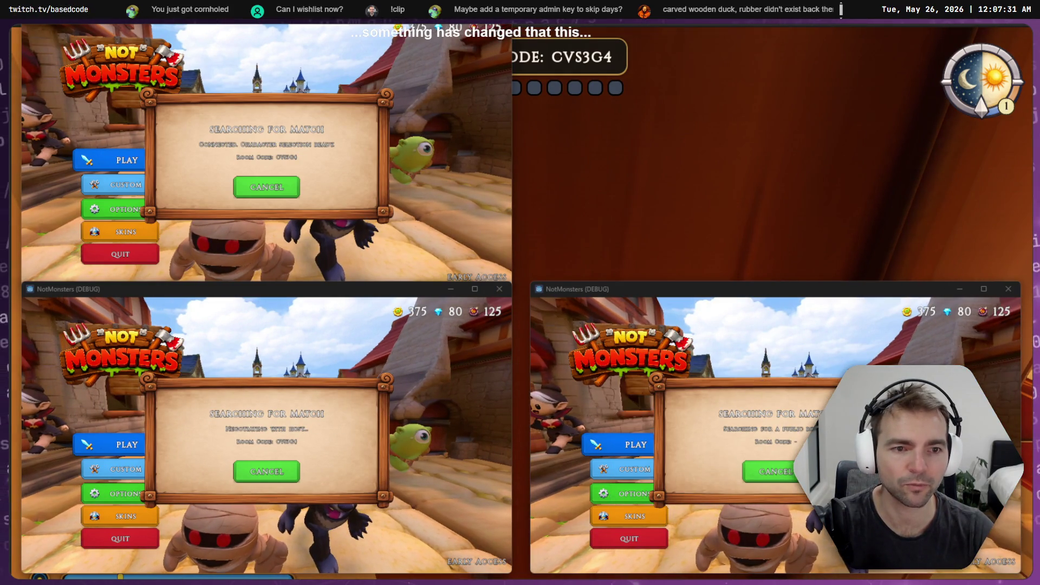
click(527, 312)
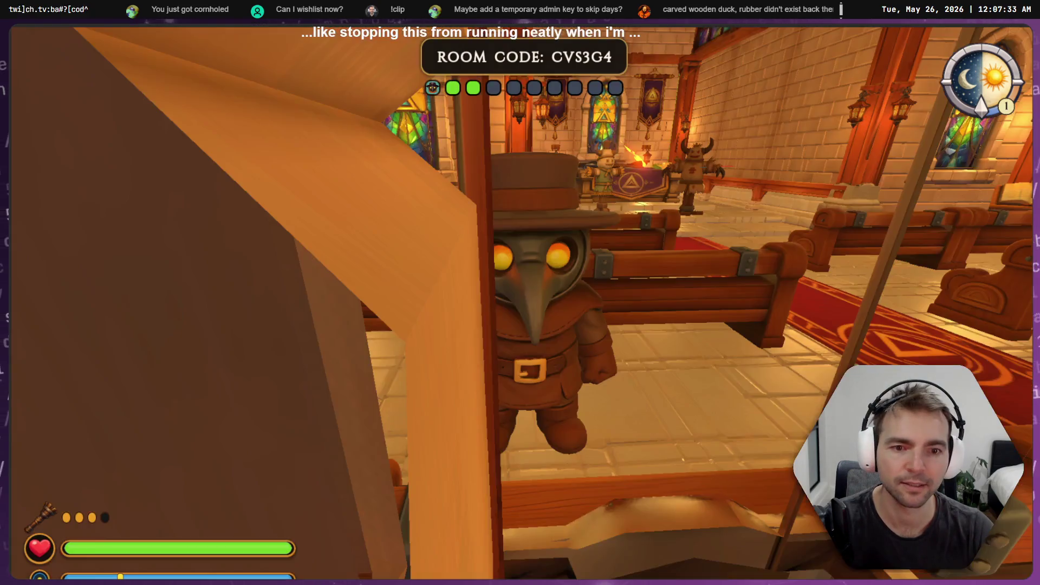
- Walk the plague doctor along the carpet, back to the chapel door, and out into town
key(w)
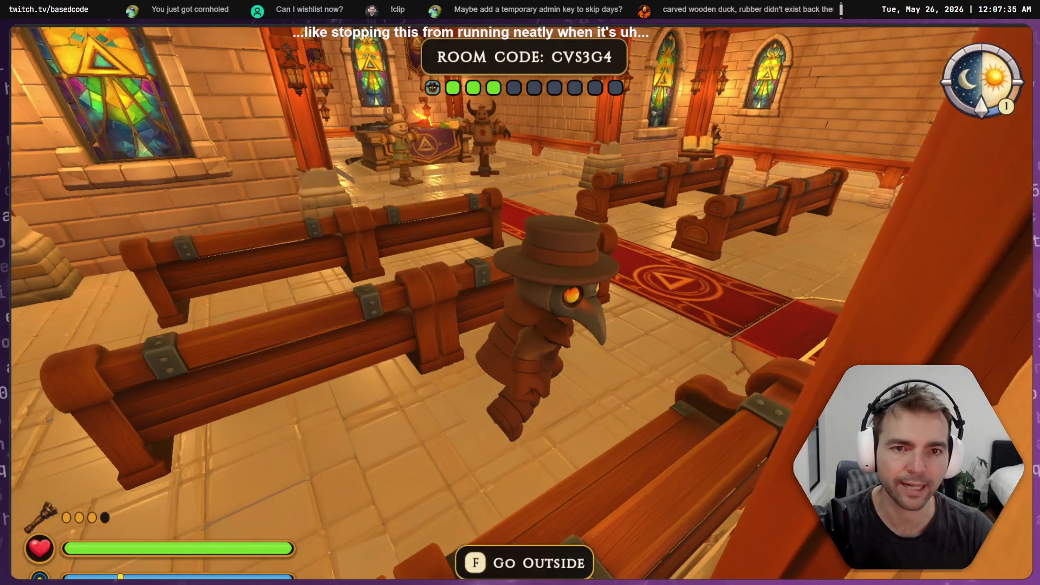
key(w)
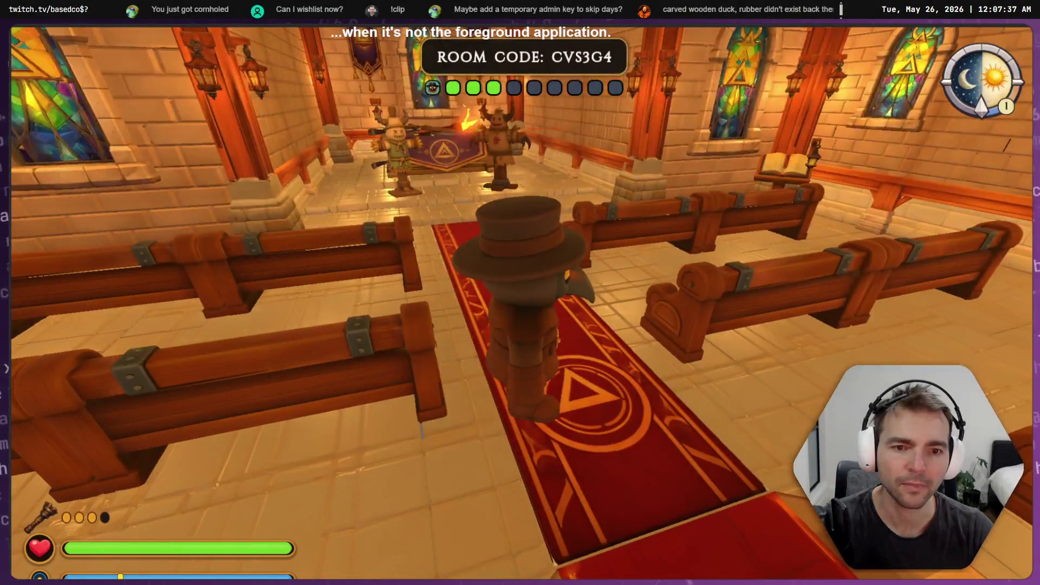
key(w)
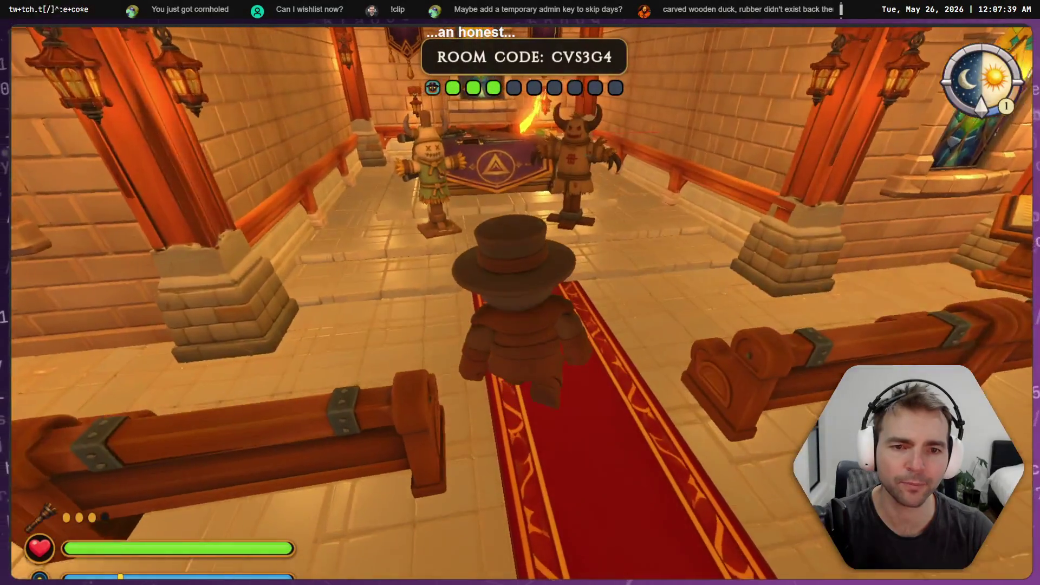
key(s)
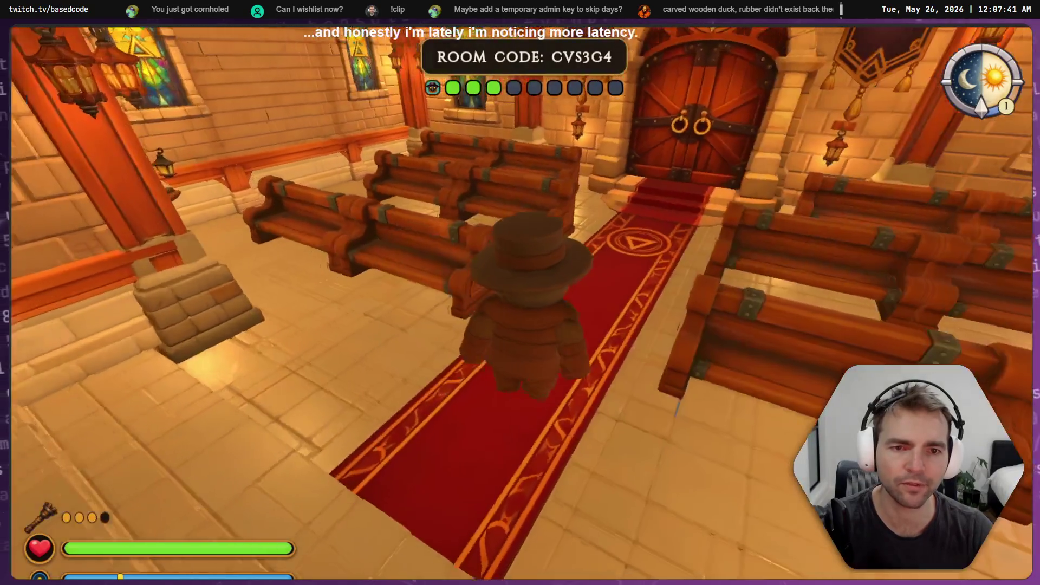
key(w)
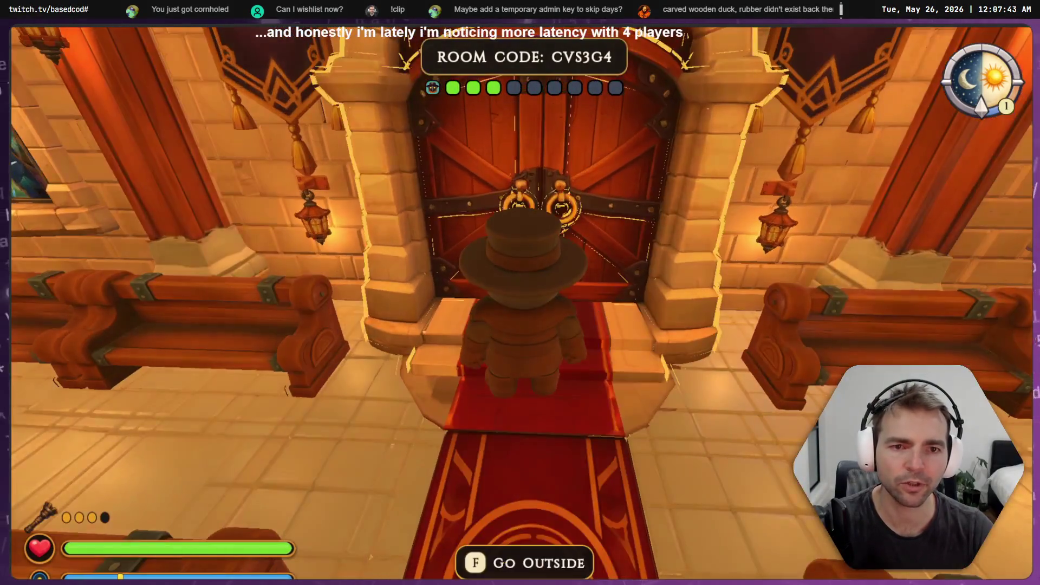
key(f)
key(w)
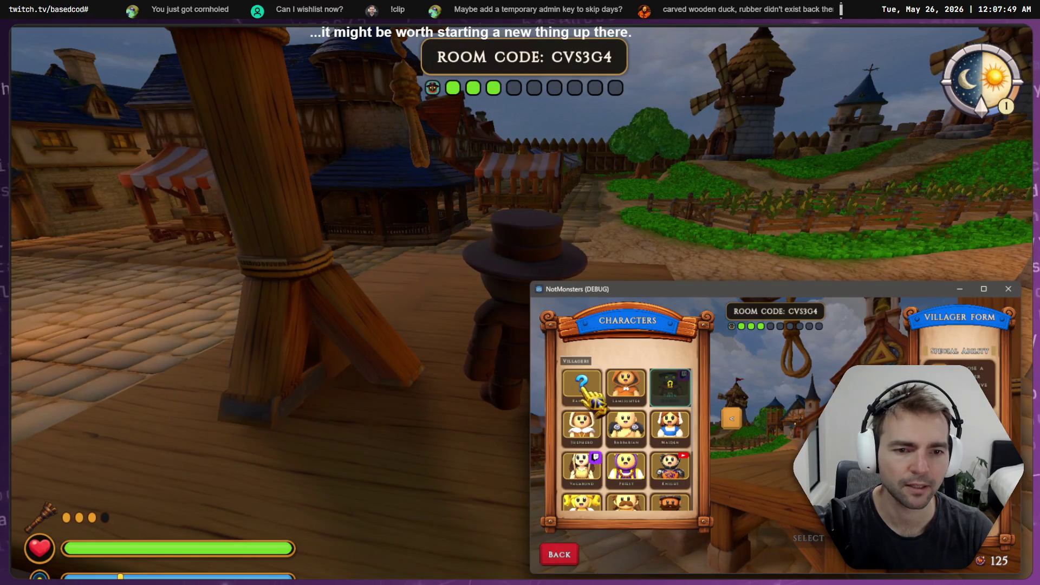
- Join the match as Maiden in one client and as the Vampire monster in another
click(670, 426)
click(774, 545)
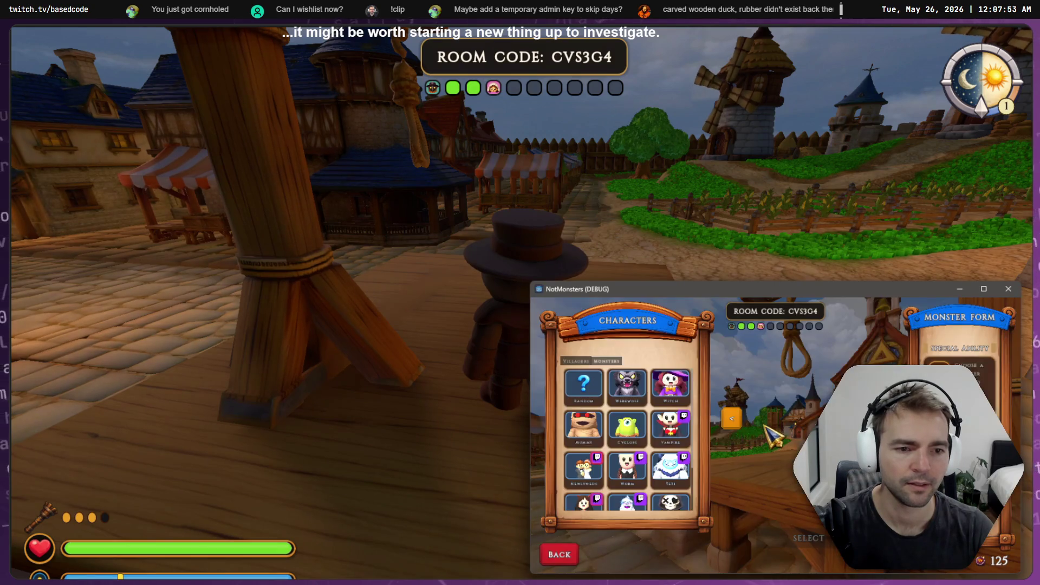
click(648, 420)
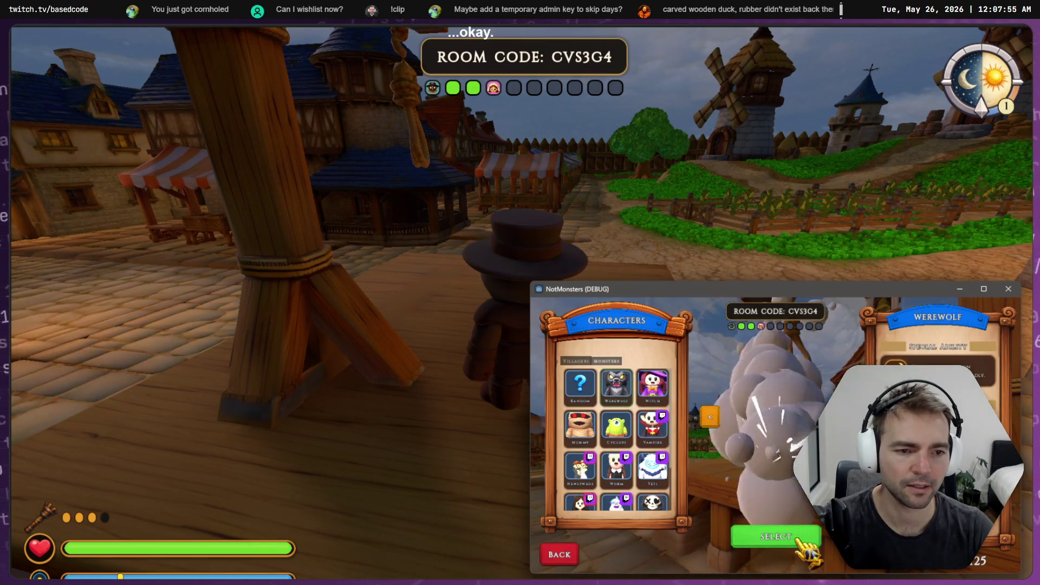
click(788, 542)
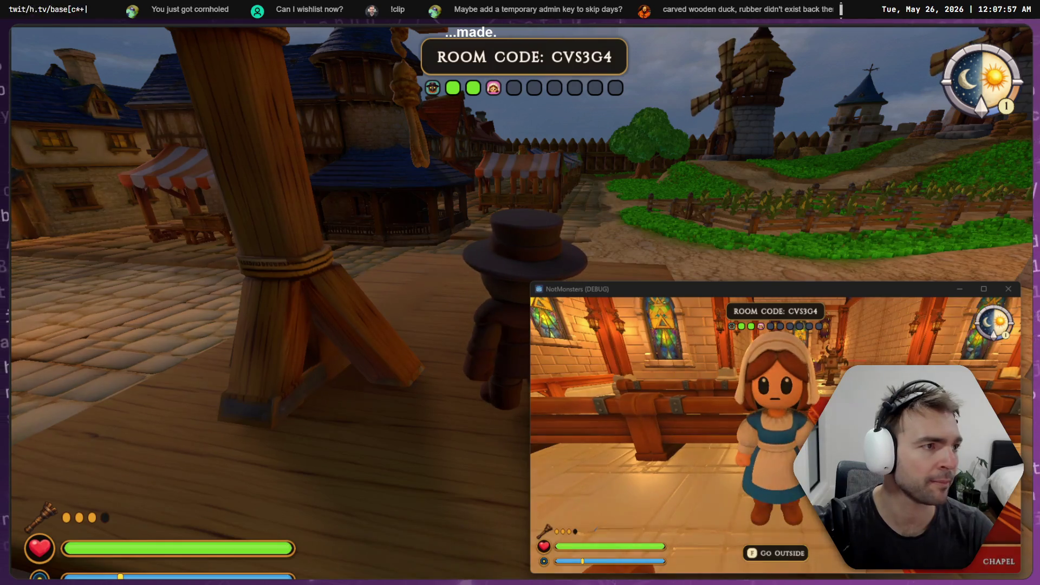
- Pick Blacksmith and a top-left villager, walk into the chapel, then stop the game
click(107, 426)
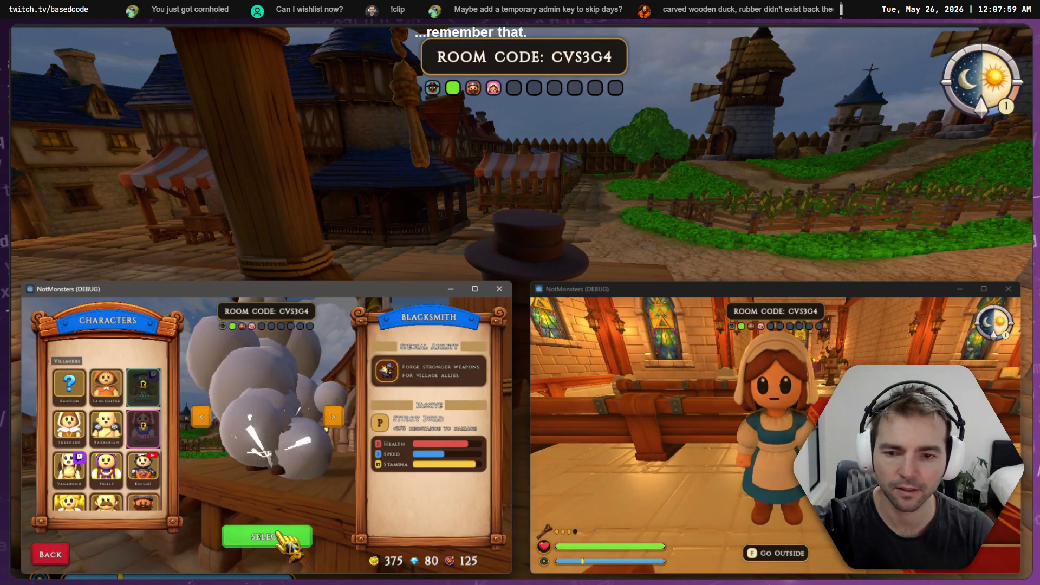
click(274, 533)
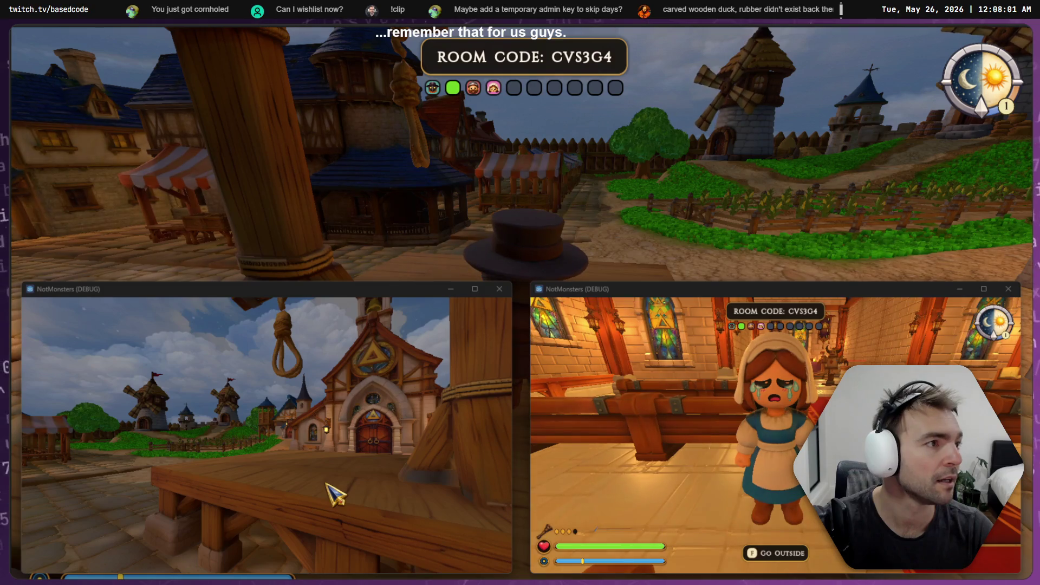
click(72, 101)
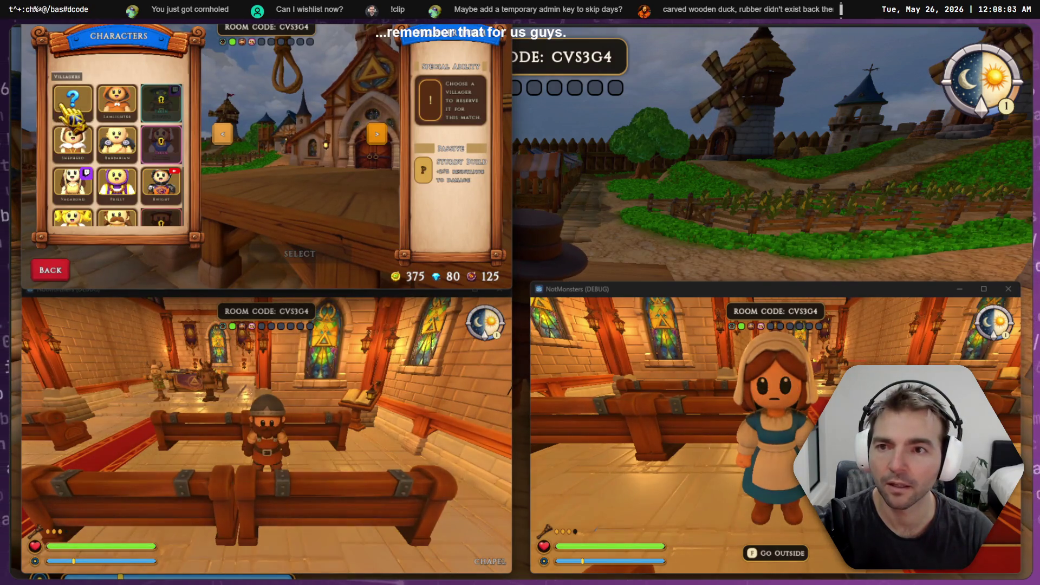
click(289, 254)
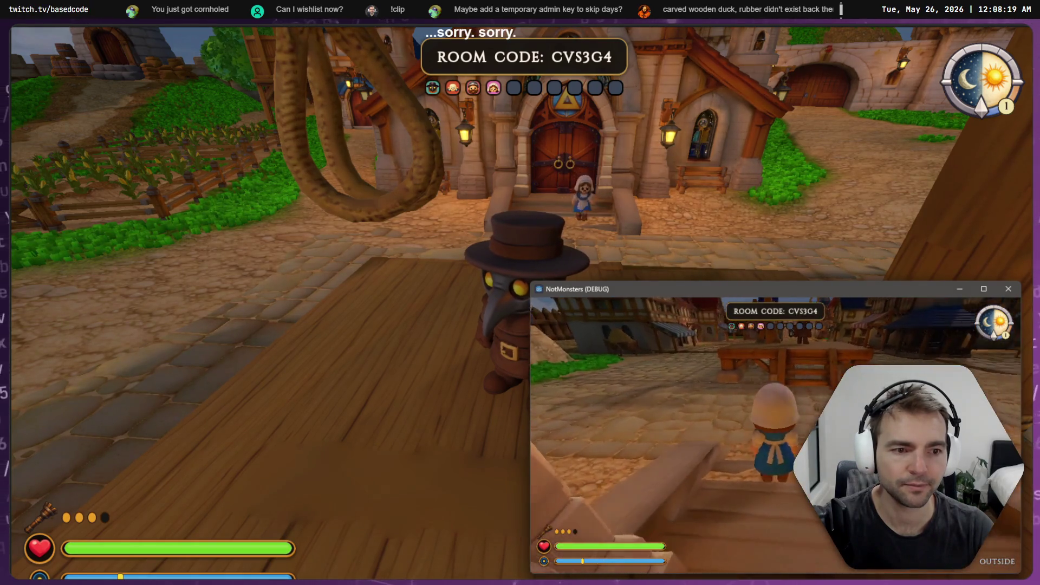
key(f)
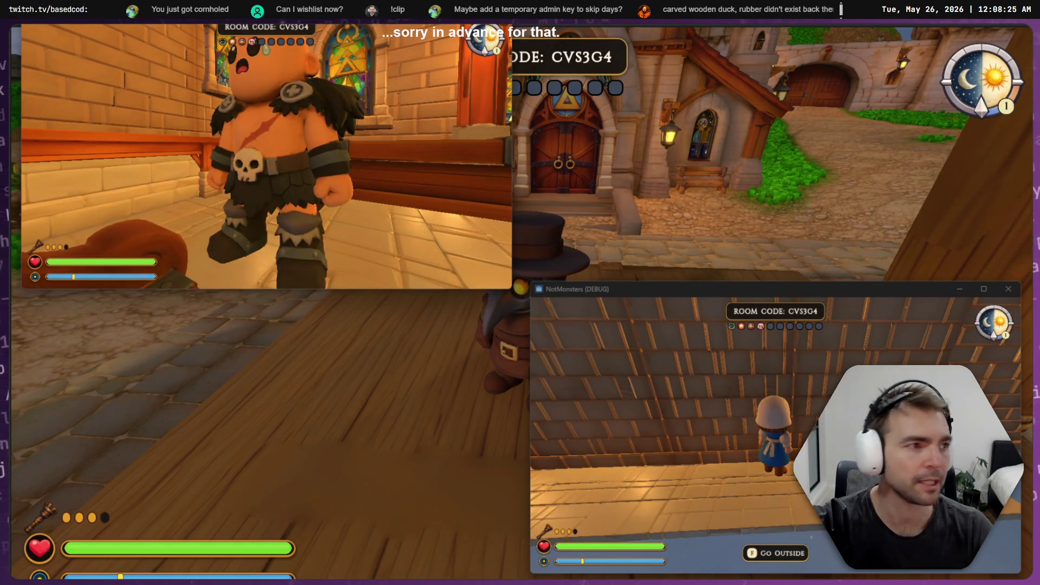
key(F8)
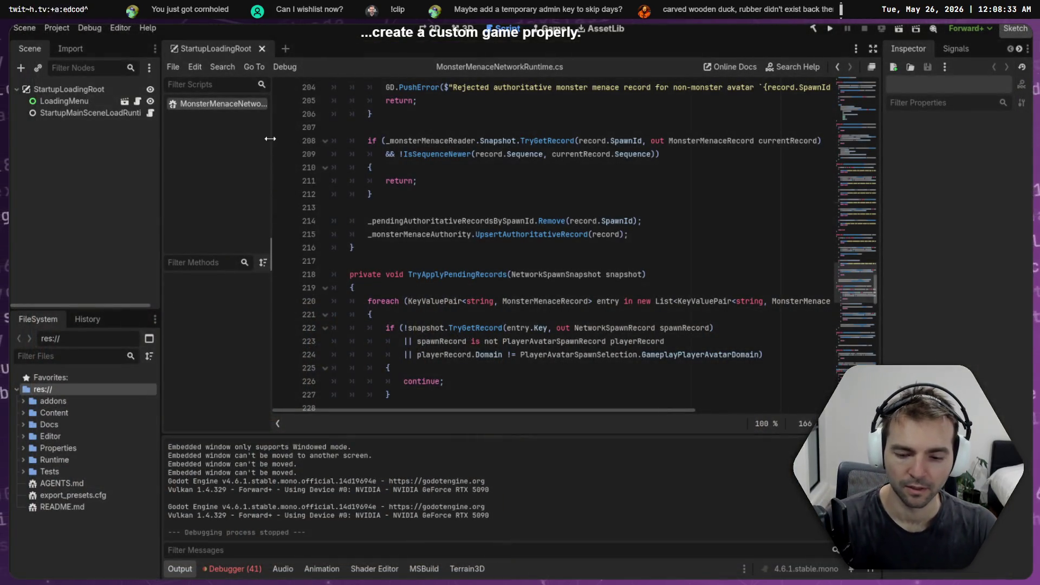
- Rebuild and run the game project with F5, then start a cd to C:\ in a fresh terminal
key(F5)
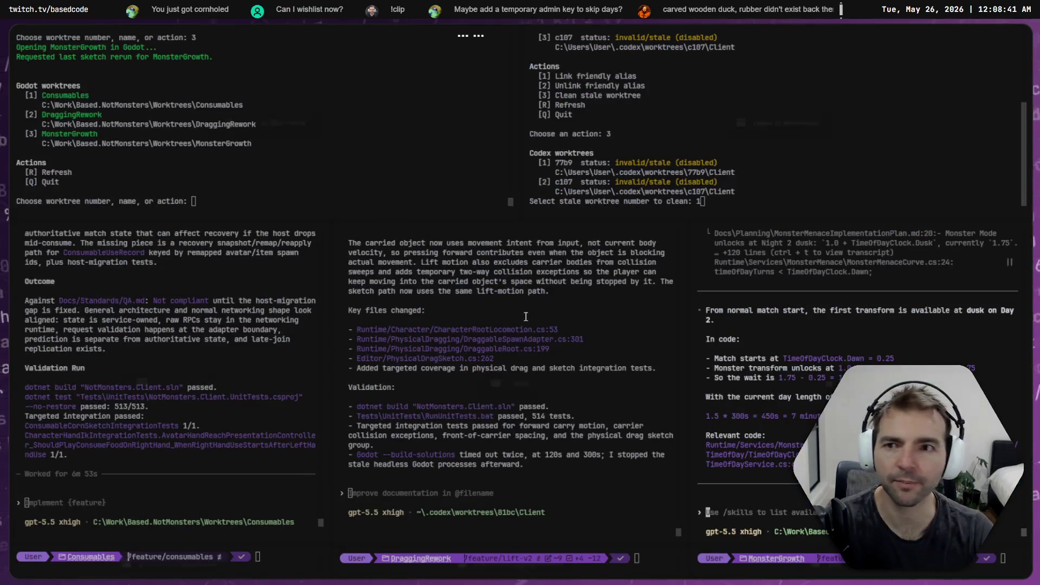
text(cd C:\Work\Based.NotMonsters\)
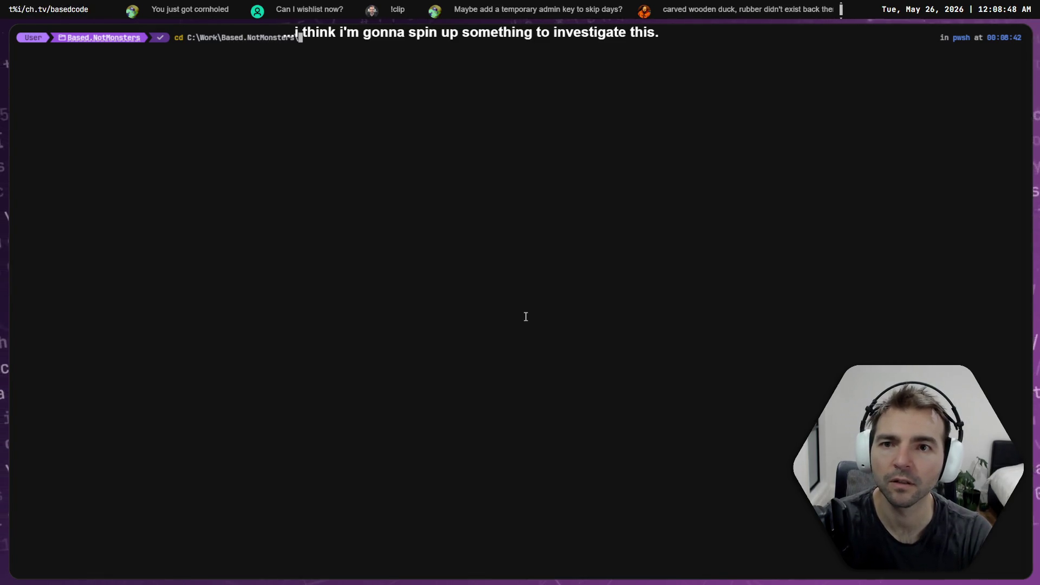
- Move into C:\Work\Based.NotMonsters\Client and launch Codex there
key(Return)
text(cd .\Client\)
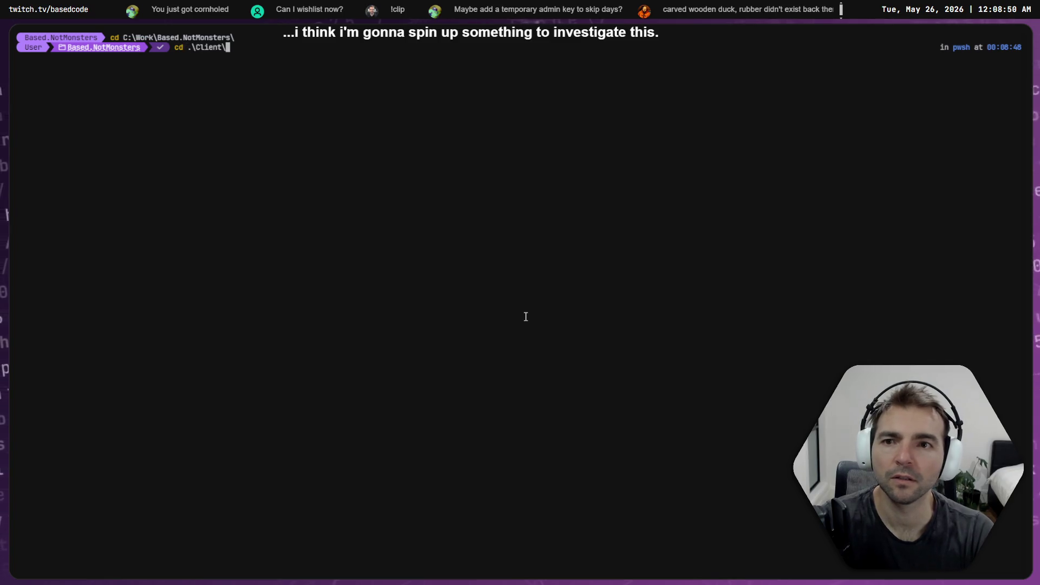
text(.\Client\)
key(Return)
text(codex)
key(Return)
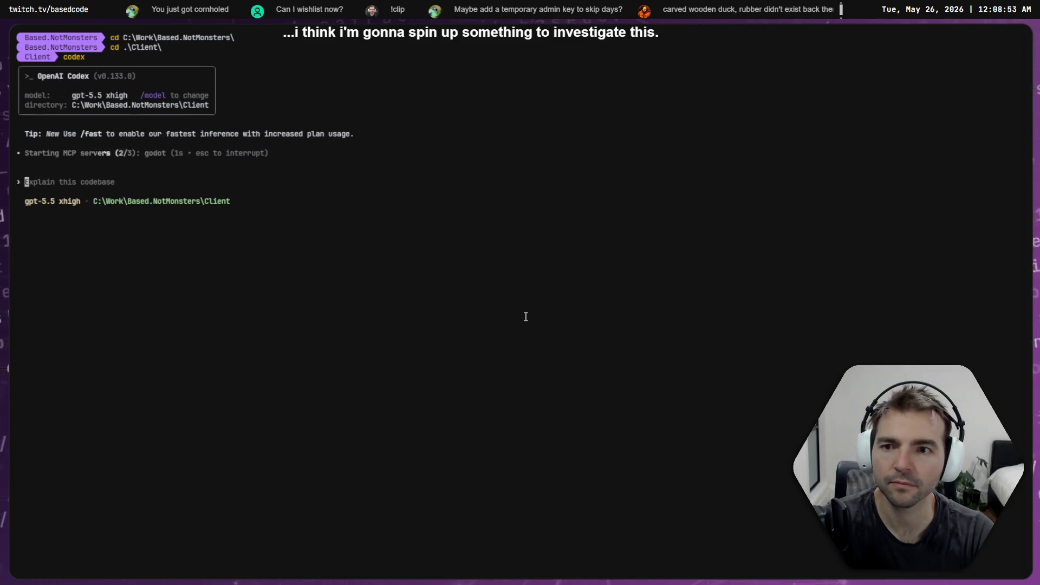
- Dictate the multiplayer lag regression description into the Codex prompt over several lines
key(super+h)
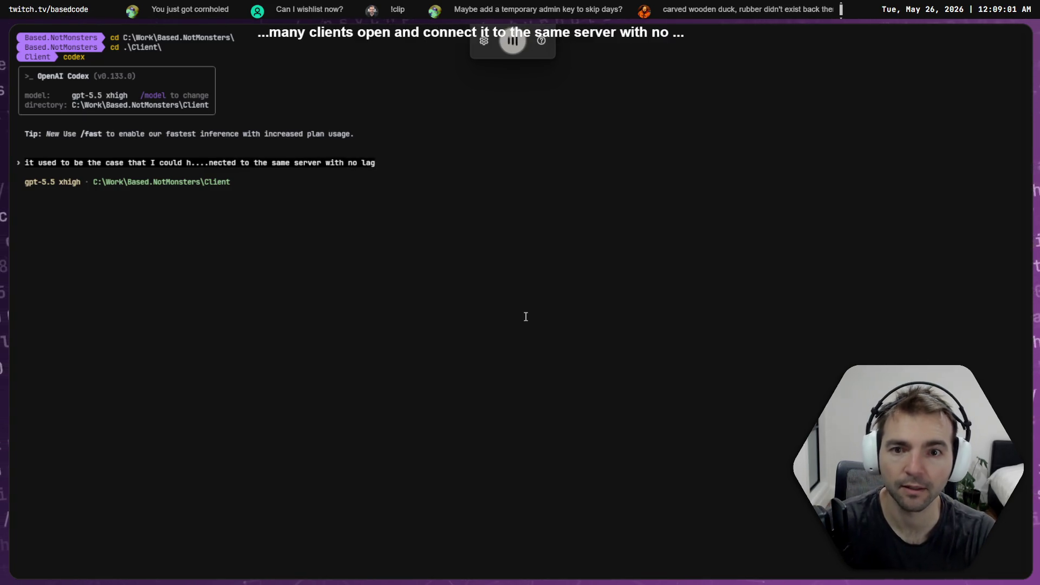
key(shift+Return)
key(shift+Return)
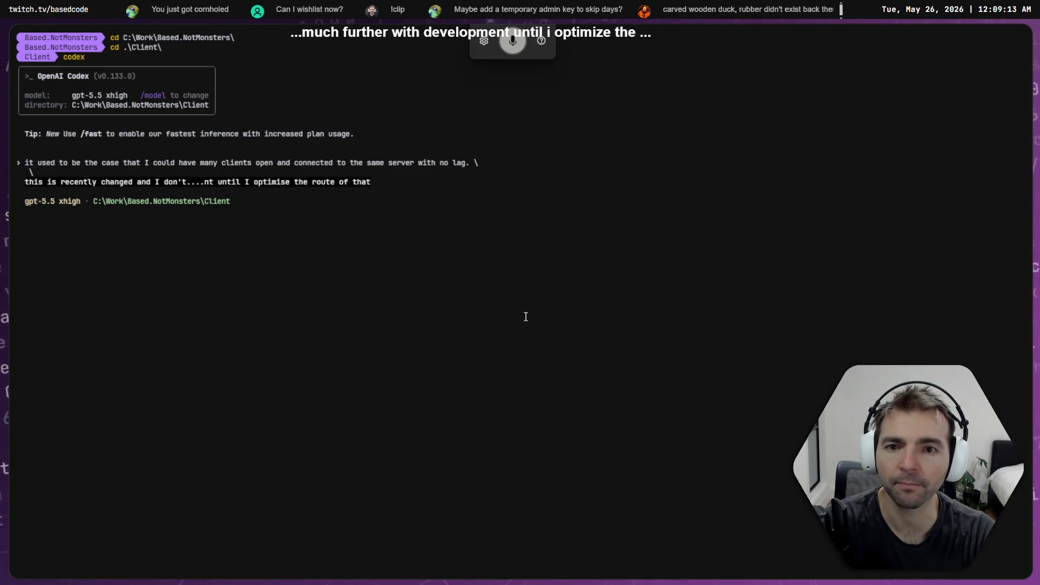
text(\)
key(Return)
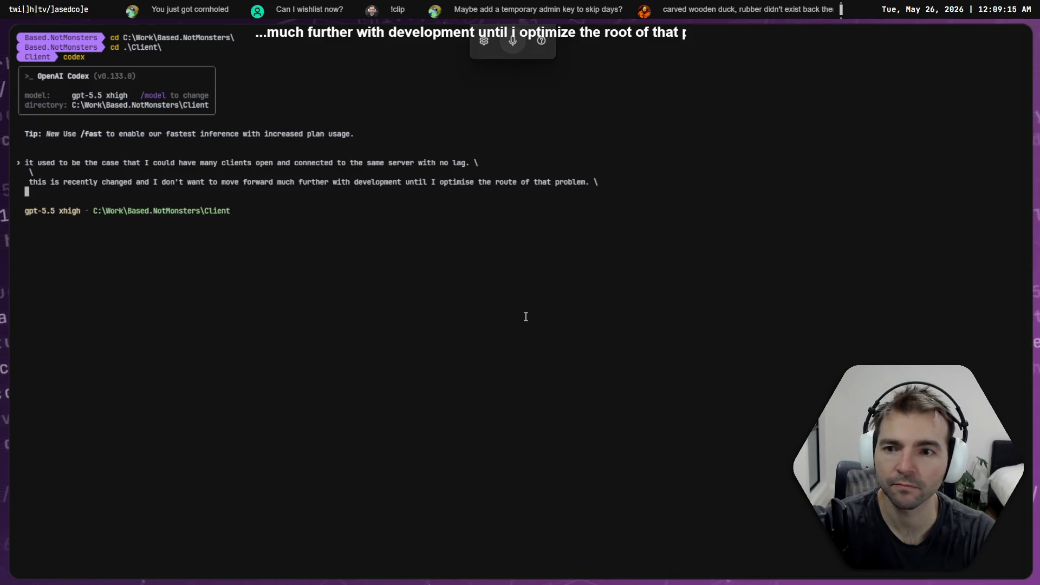
text(\)
key(Return)
key(super+h)
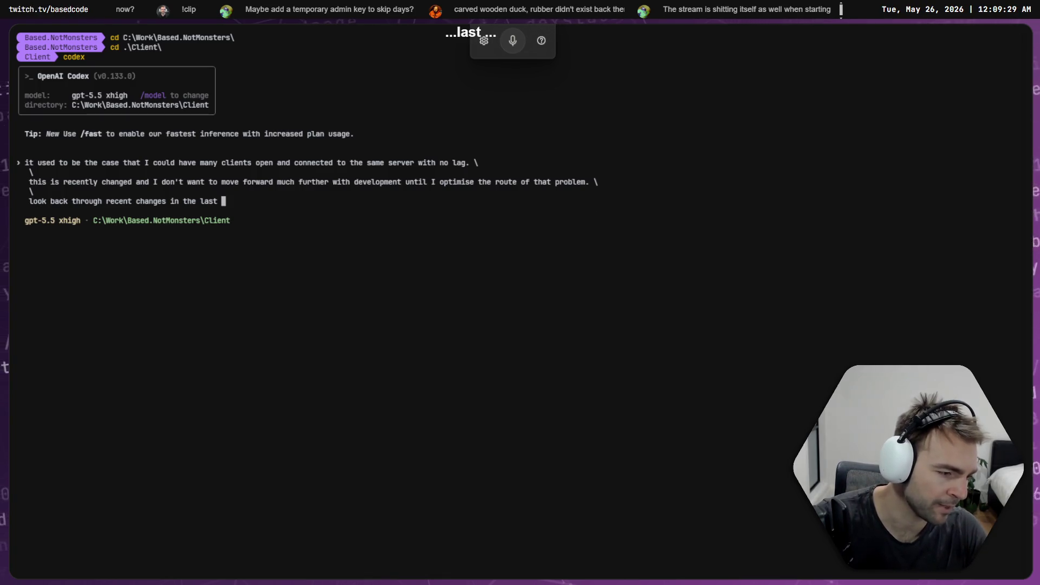
key(alt+Tab)
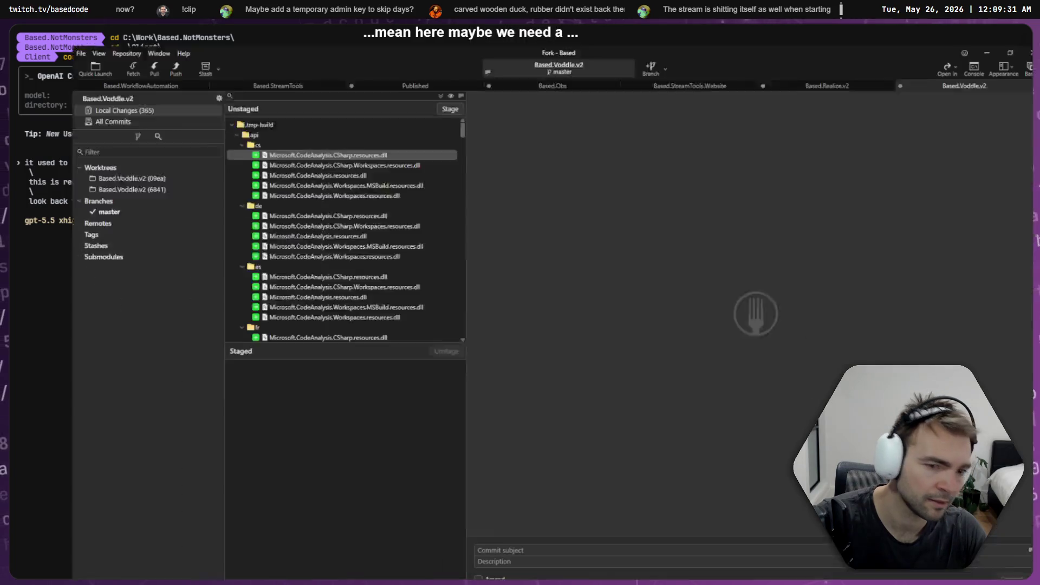
- Switch Fork from the Voddle repositories to the NotMonsters workspace
click(111, 179)
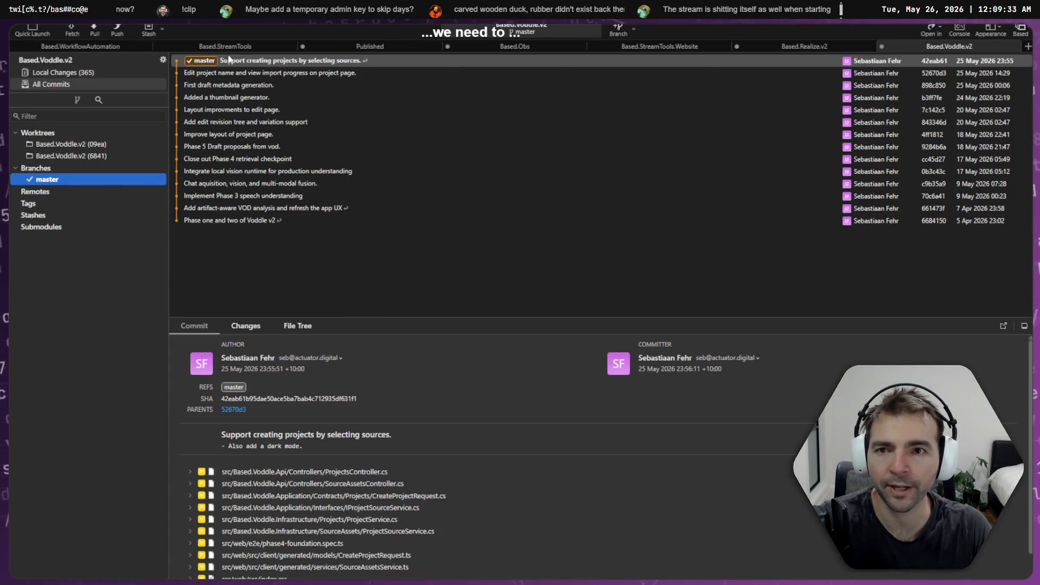
click(90, 49)
click(199, 45)
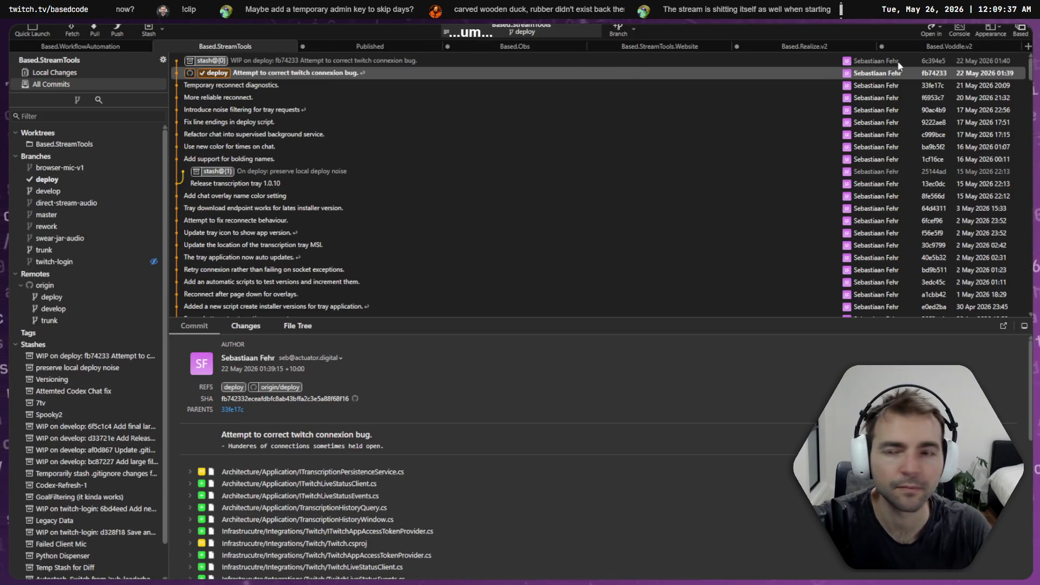
click(1020, 29)
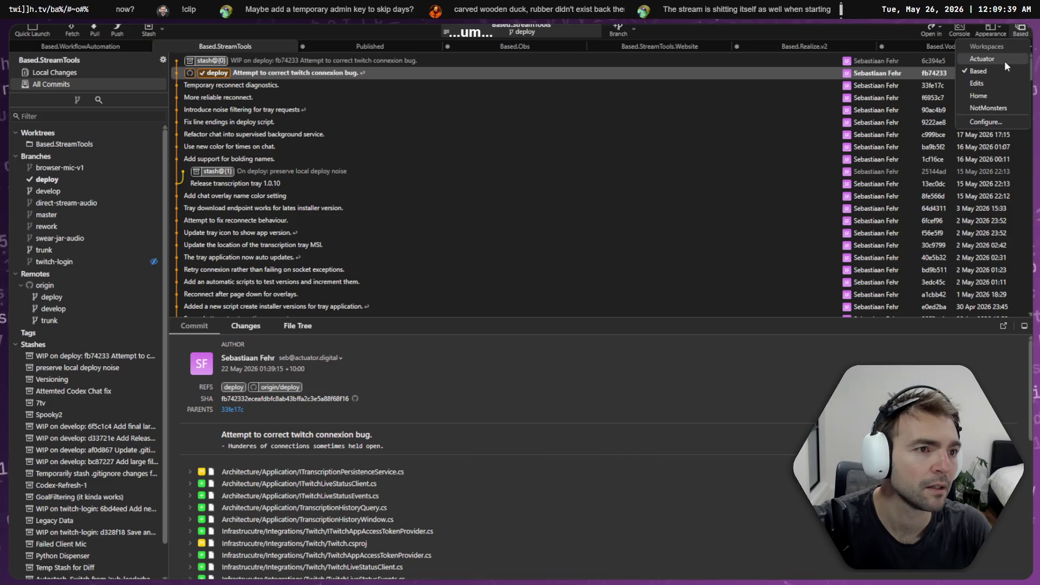
click(1013, 108)
- Find the 'feature/main-menu-jitter' merge in the Client history and copy its commit hash
click(237, 134)
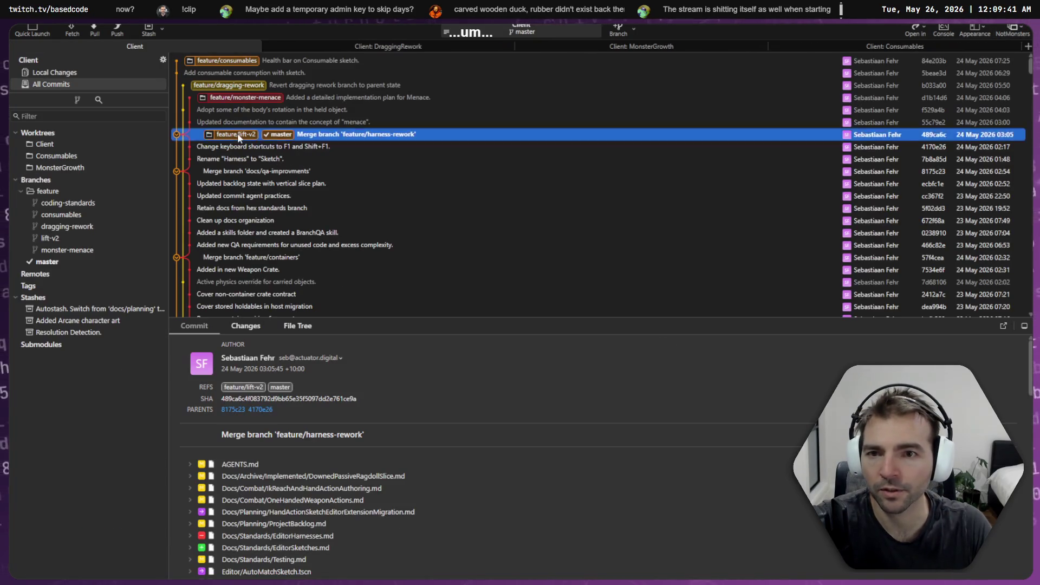
scroll(238, 130, down, 10)
click(242, 125)
scroll(284, 155, down, 3)
scroll(272, 184, down, 10)
click(315, 233)
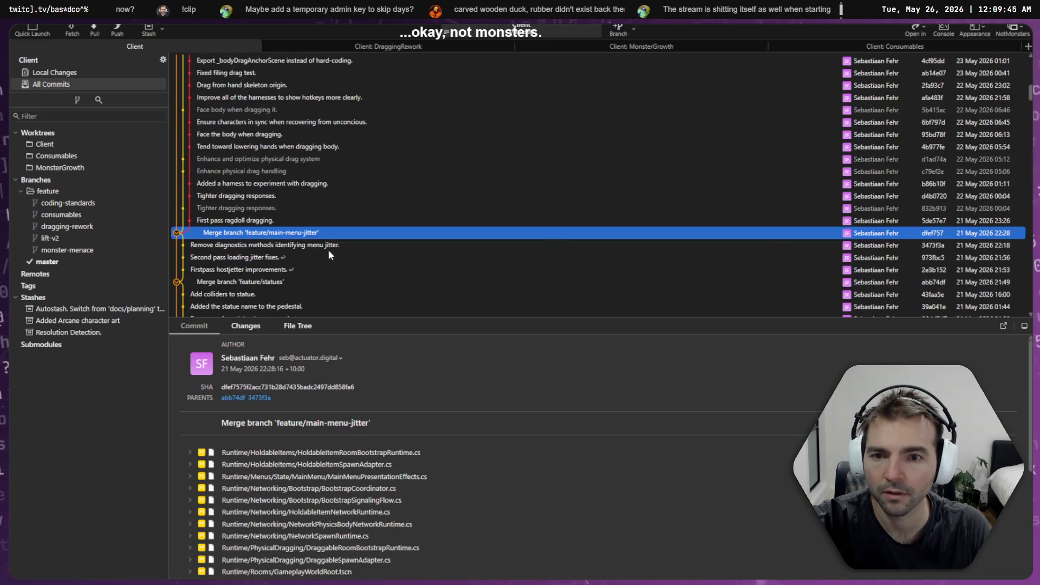
scroll(261, 234, down, 3)
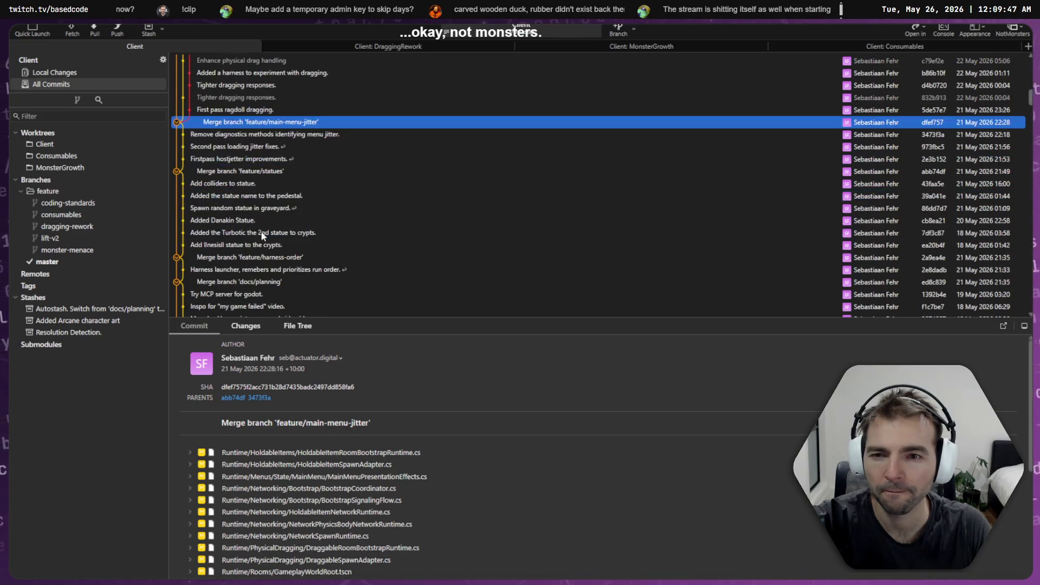
click(233, 172)
click(269, 110)
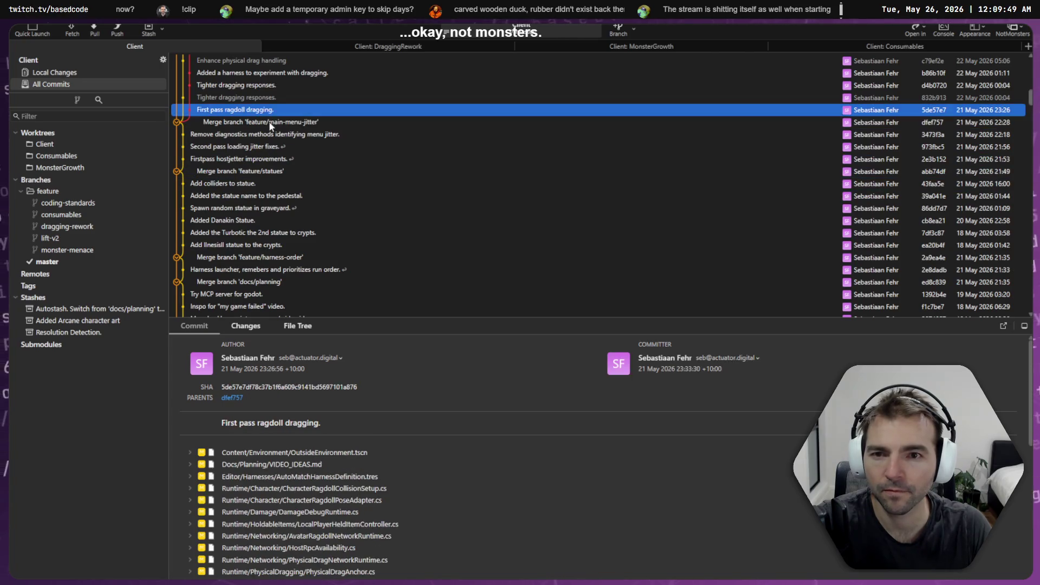
click(268, 122)
double_click(310, 386)
key(alt+Tab)
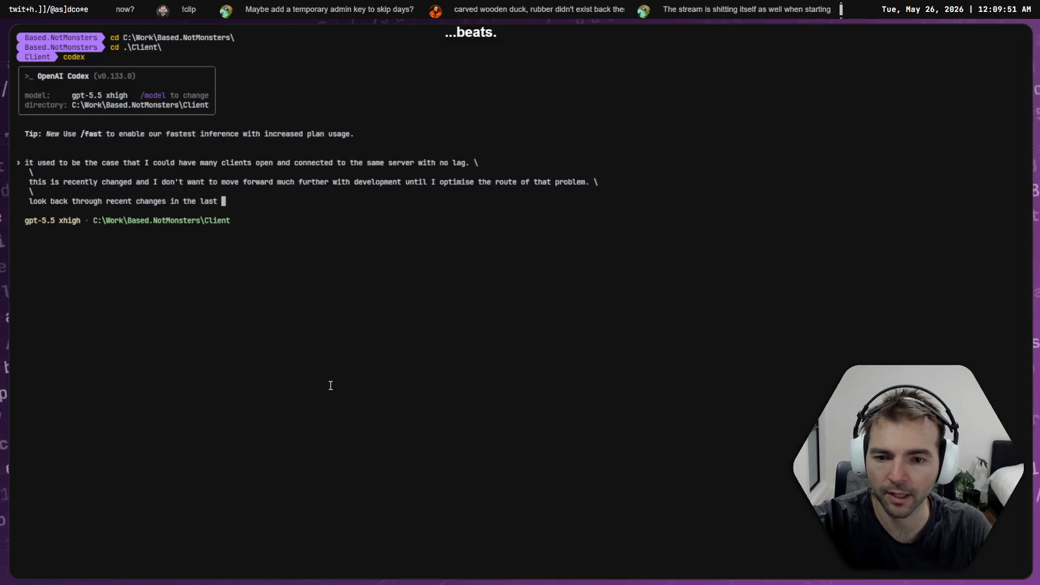
- Revise the prompt's ending and paste the main-menu-jitter merge hash, asking what might be causing this lag
key(BackSpace)
key(BackSpace)
key(BackSpace)
text(v)
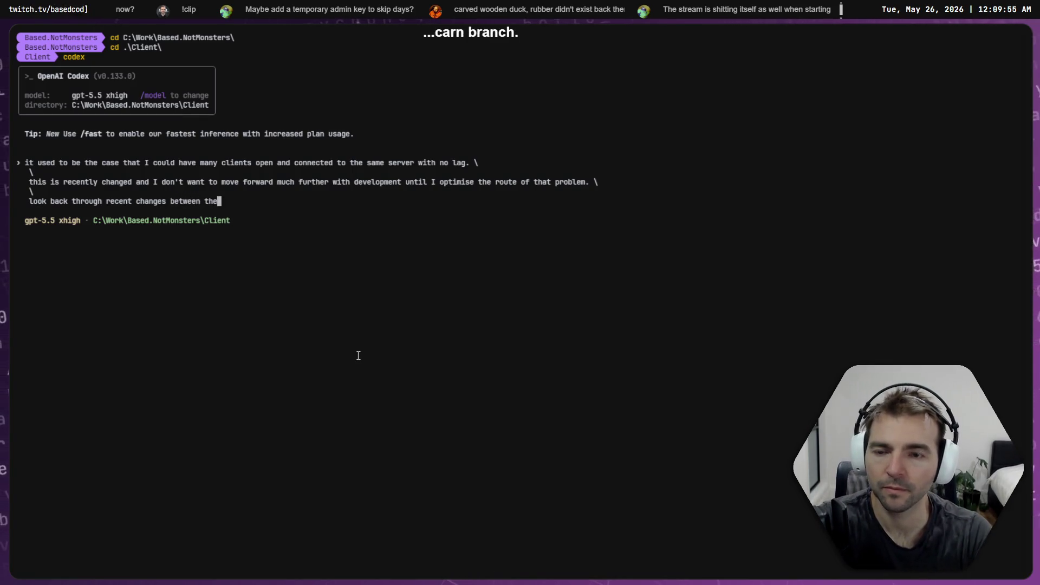
key(ctrl+plus)
key(ctrl+plus)
key(ctrl+plus)
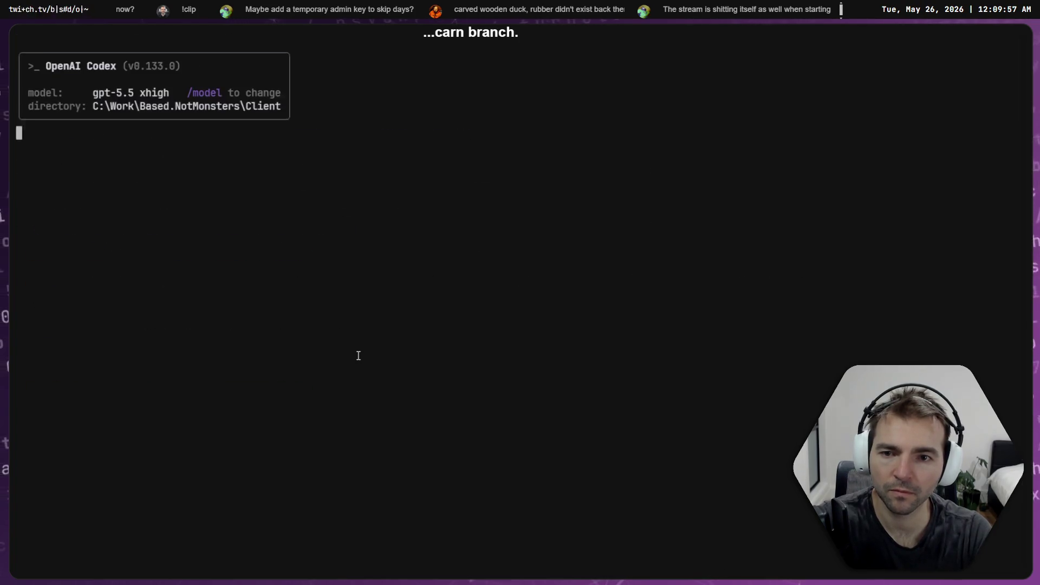
key(ctrl+BackSpace)
key(ctrl+BackSpace)
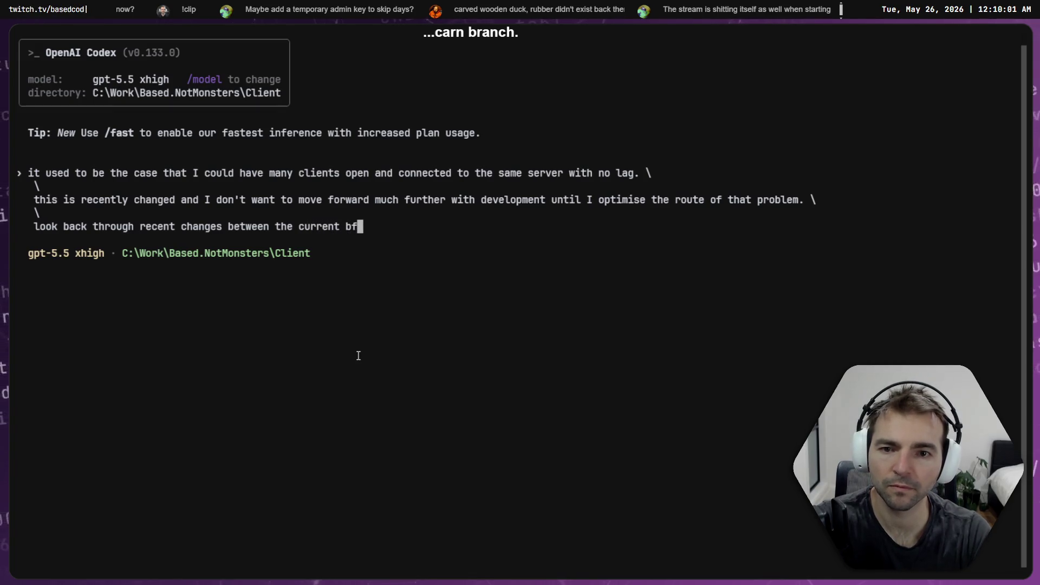
text(, and)
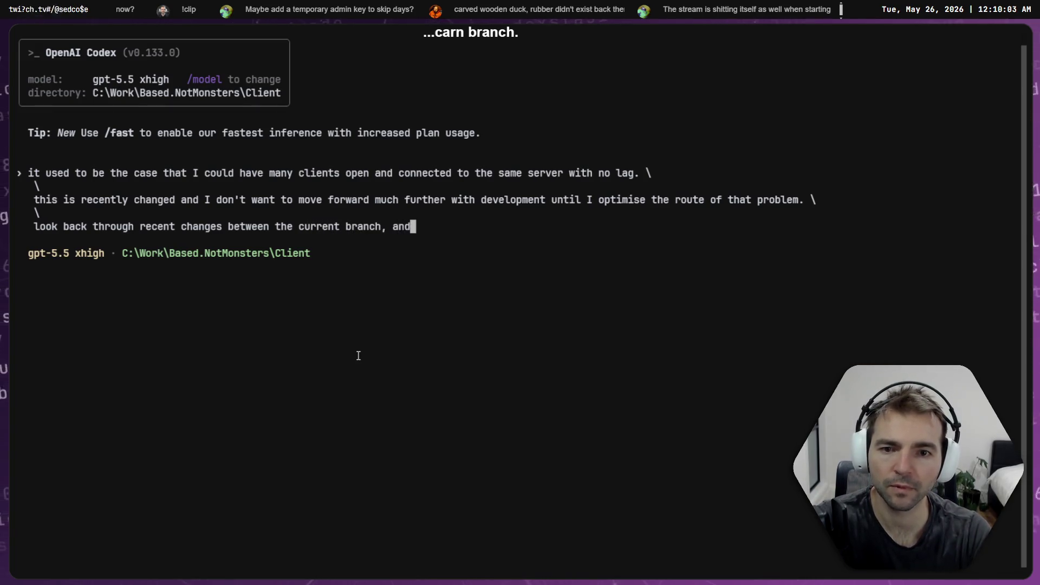
text(dfef7575f2acc731b28d7435badc2497dd858fa6)
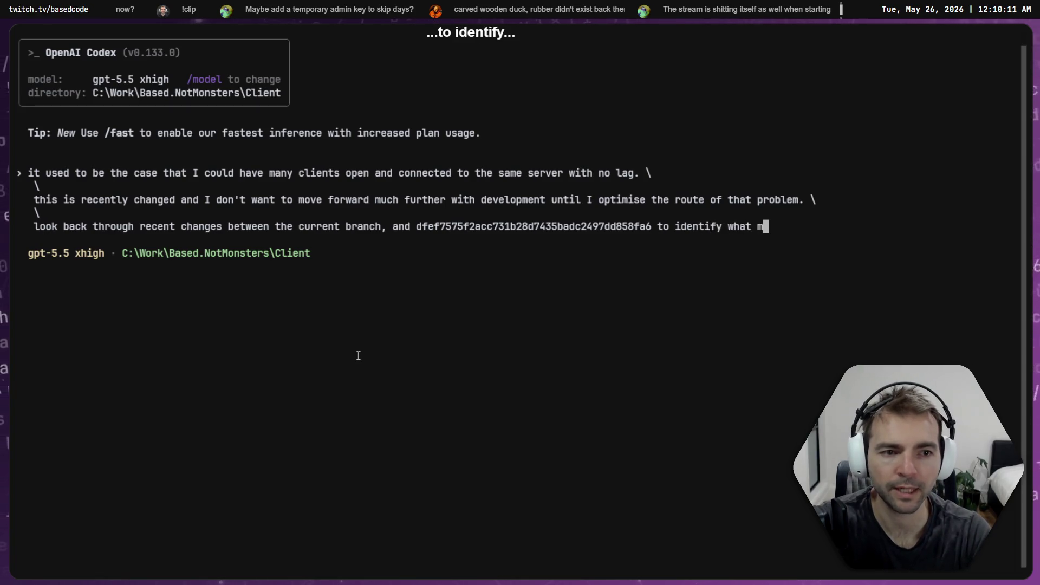
text(ight be causing this lag)
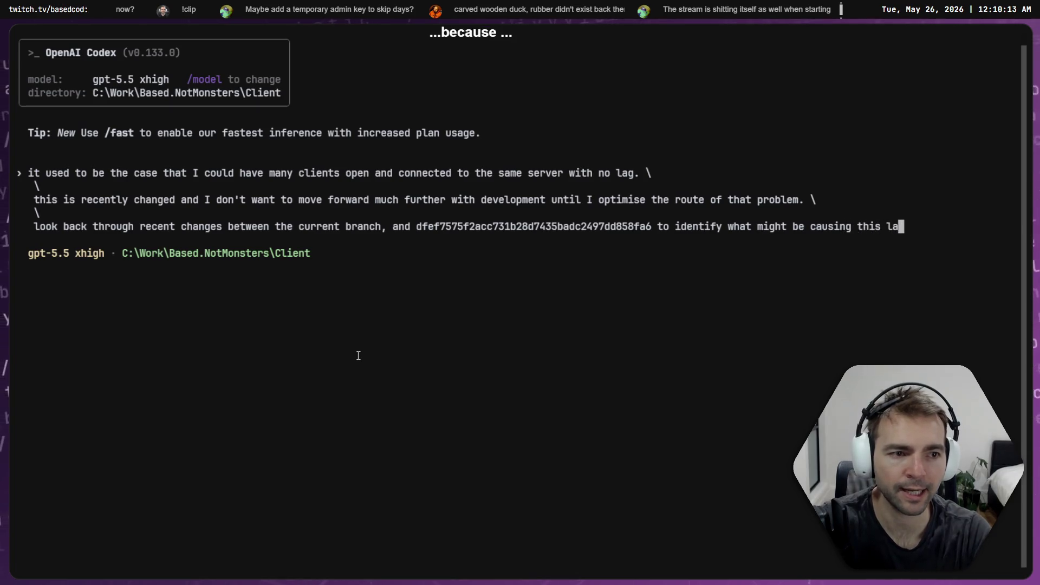
text(.  \)
key(Return)
- Dictate the remaining lines of the lag brief and submit it to Codex
text(\)
key(Return)
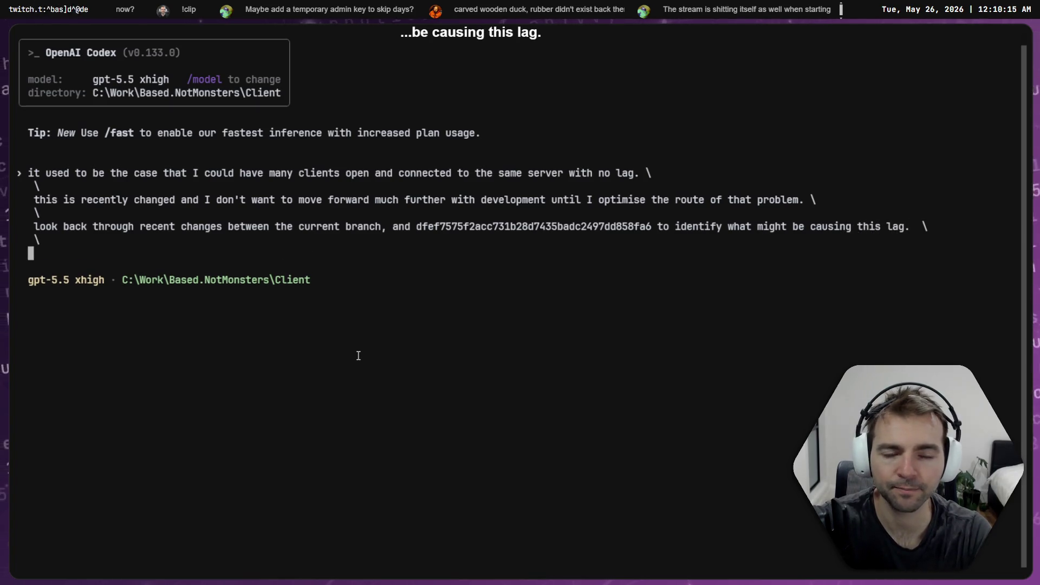
key(super+h)
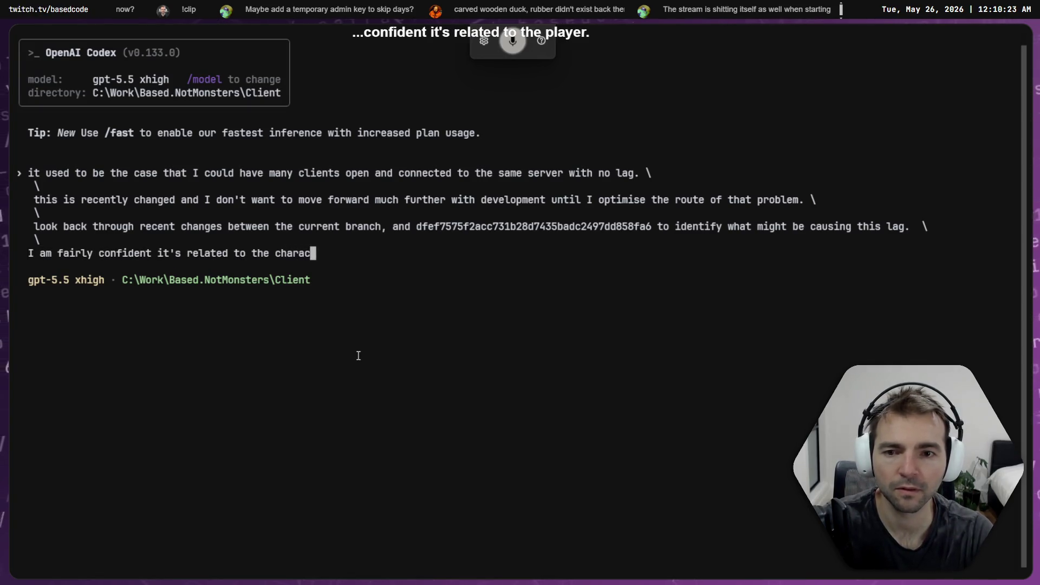
text(ter.  \)
key(Return)
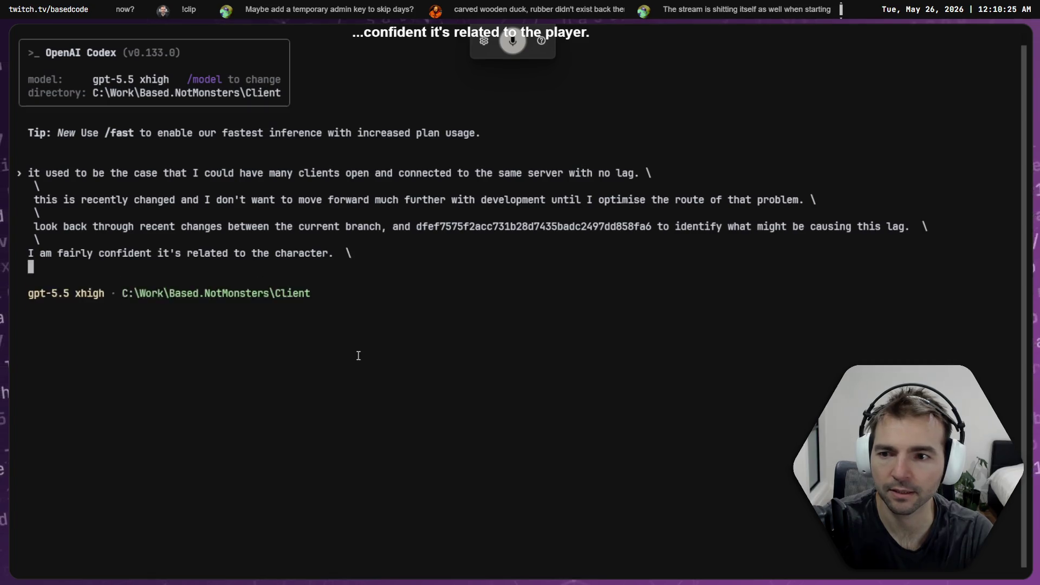
text(\)
key(Return)
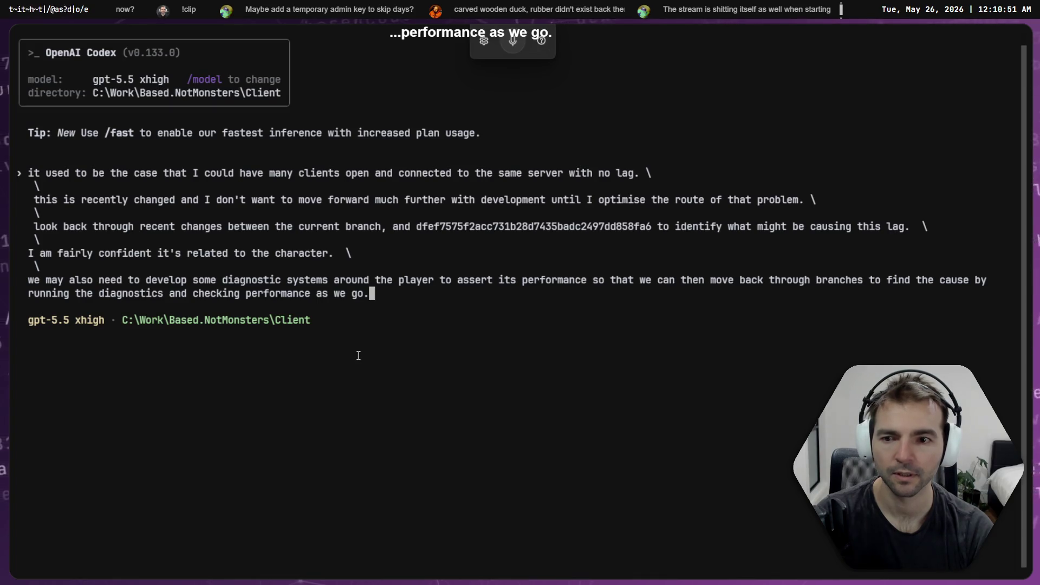
key(Return)
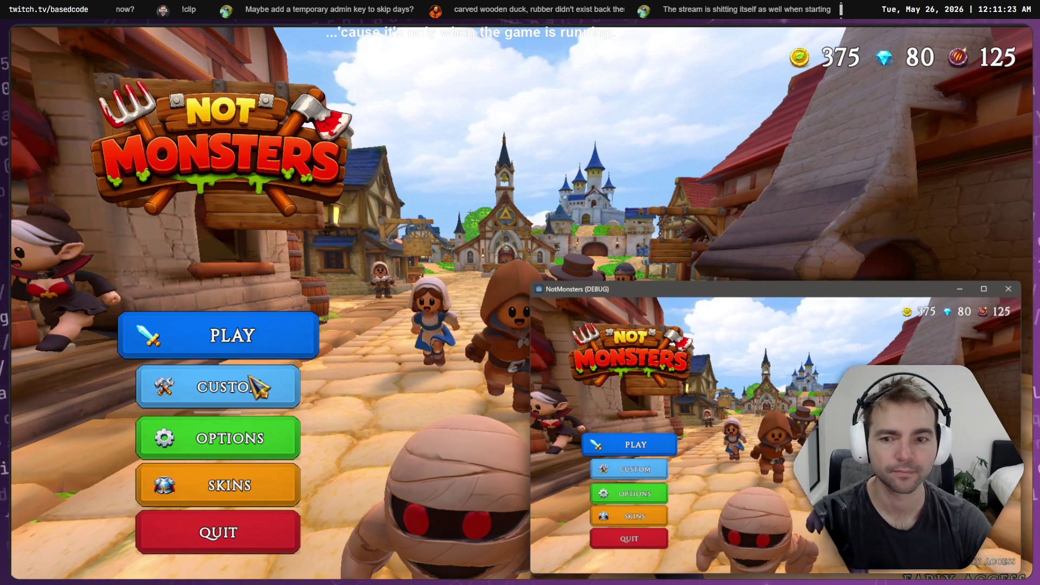
- Host a 4-player room and select the Maiden as this player's character
click(290, 404)
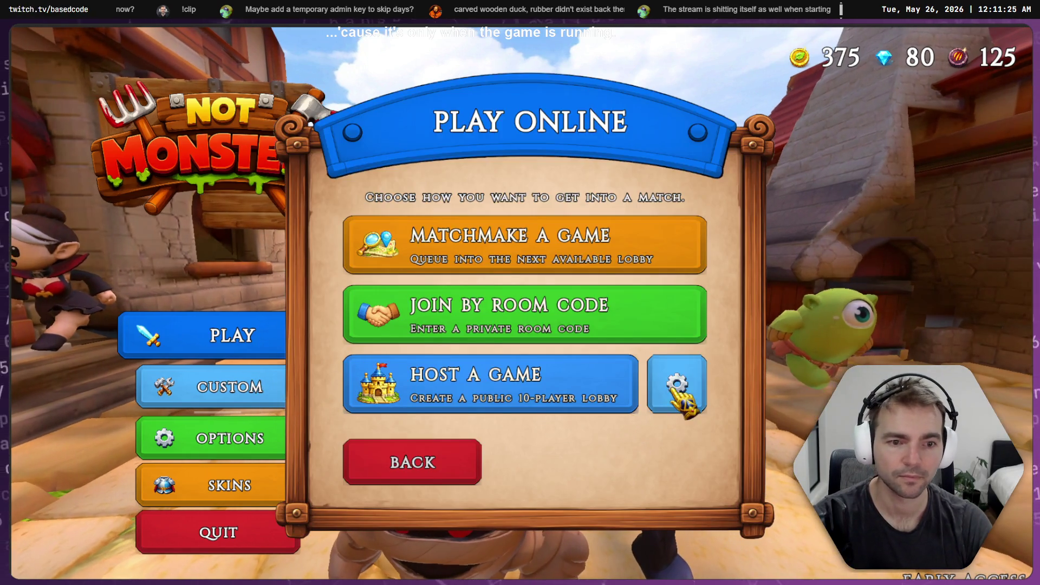
click(501, 408)
drag(558, 383, 471, 384)
drag(378, 386, 330, 384)
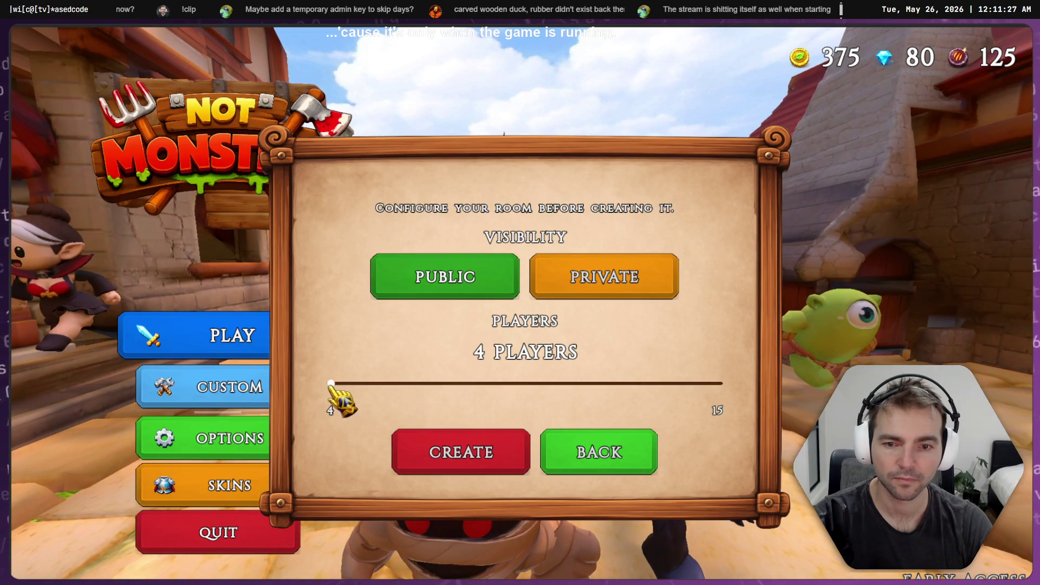
click(452, 456)
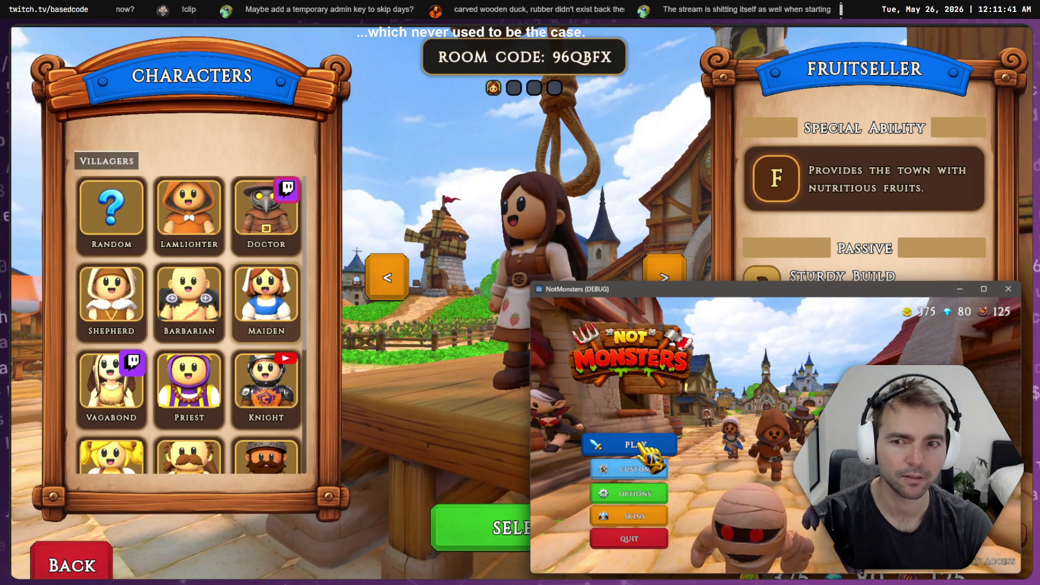
click(266, 303)
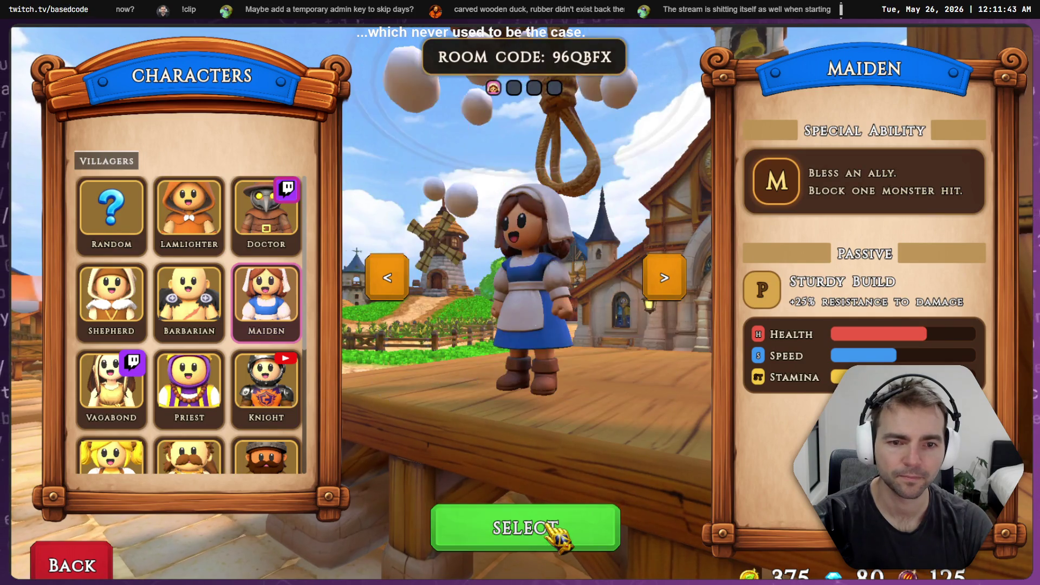
click(554, 528)
- Have the debug client find the match and join as the Priest, then snap its window top-left
click(694, 449)
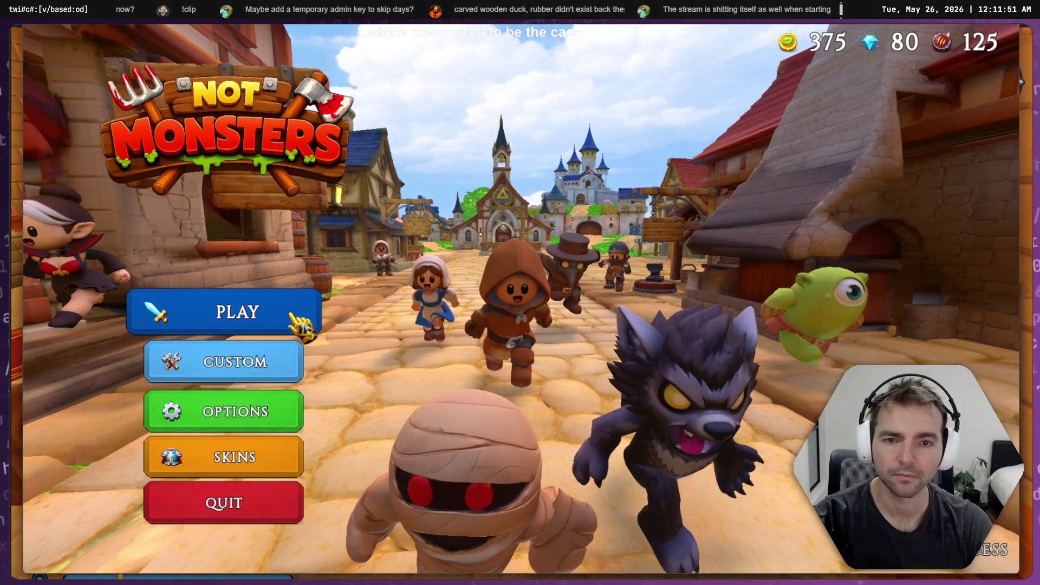
click(300, 323)
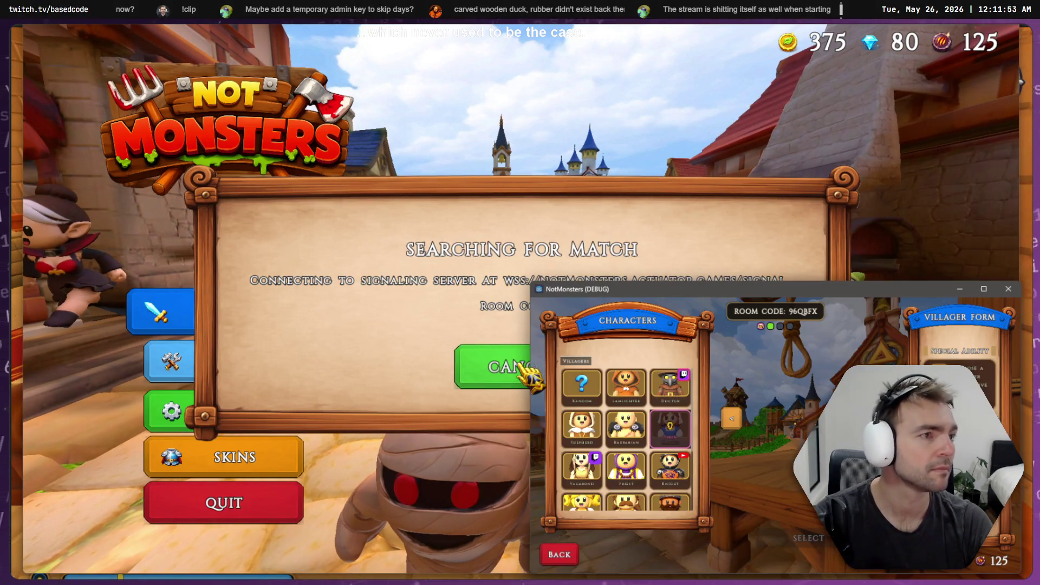
click(794, 540)
click(444, 279)
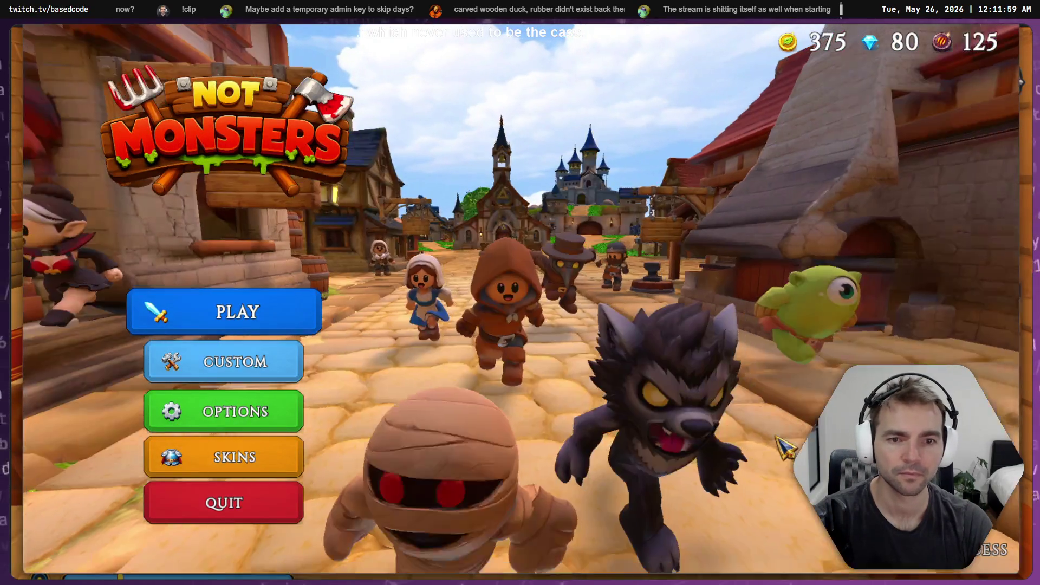
key(super+Left)
key(super+Up)
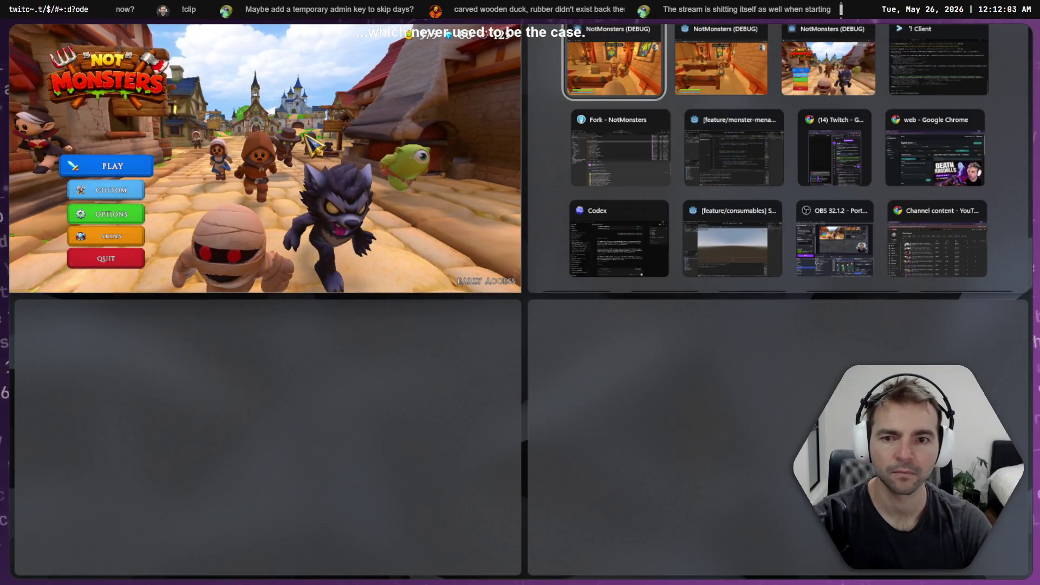
- Tile the other clients, join one with a random character and another as the Knight
click(111, 165)
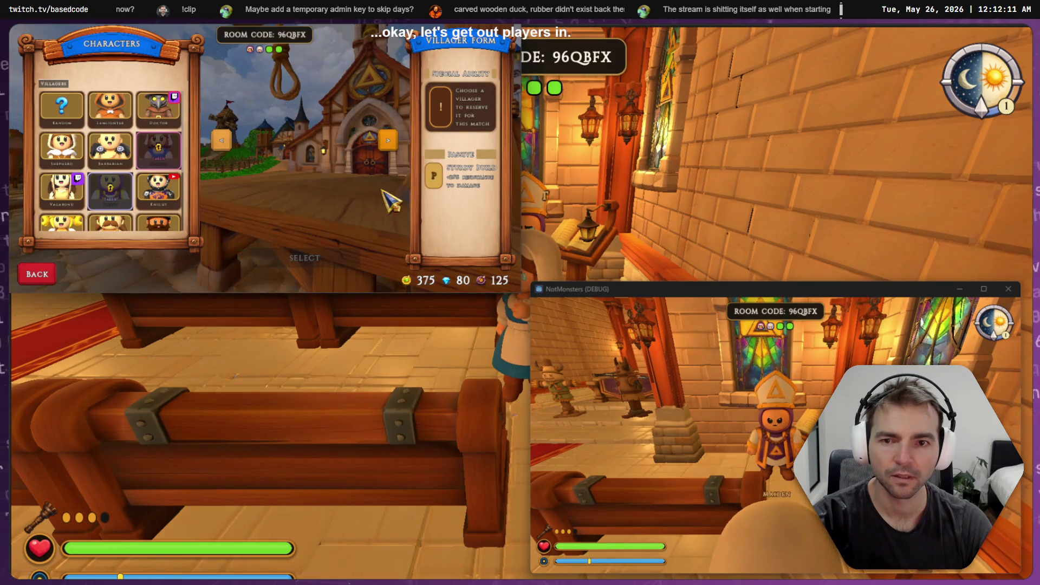
click(64, 106)
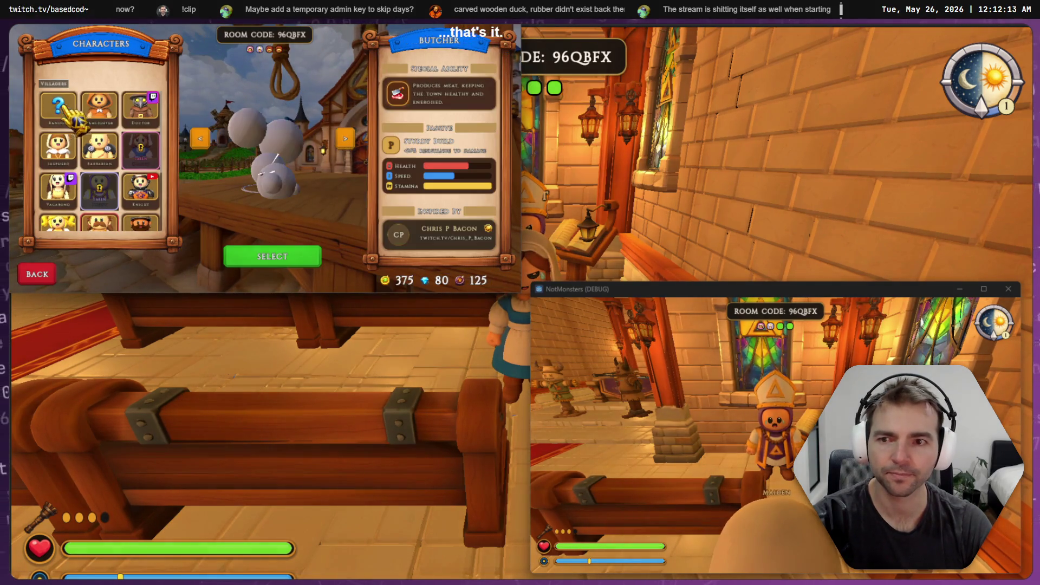
click(279, 261)
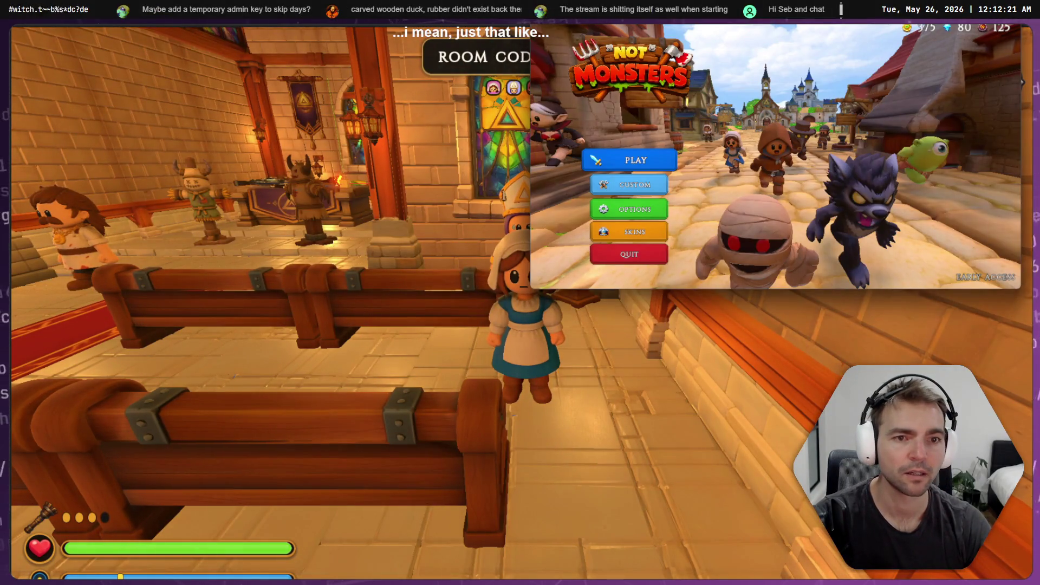
click(637, 161)
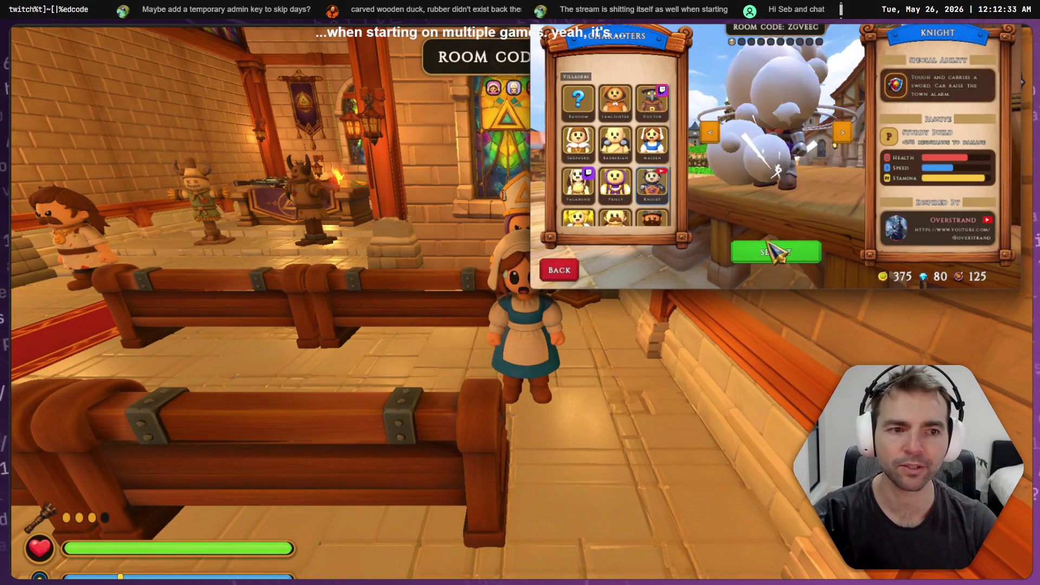
click(784, 258)
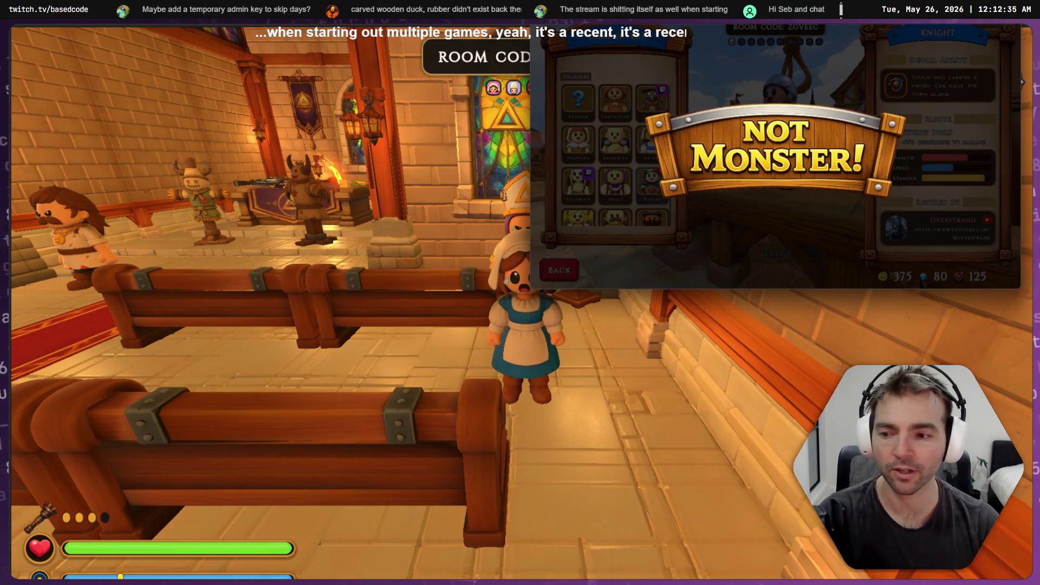
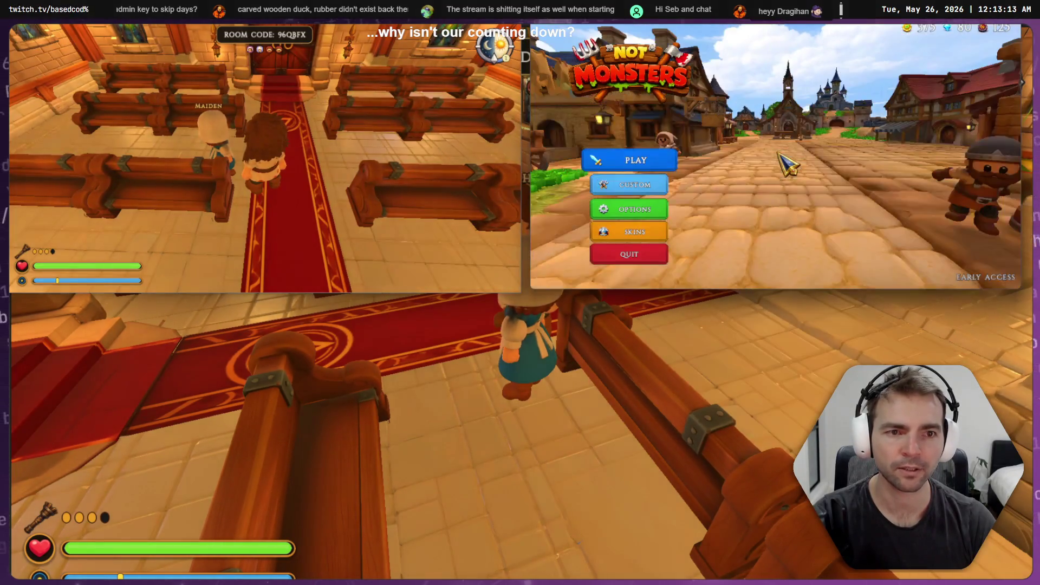
- Queue the second window for a match as the Maiden, then leave the match in the first window
click(655, 163)
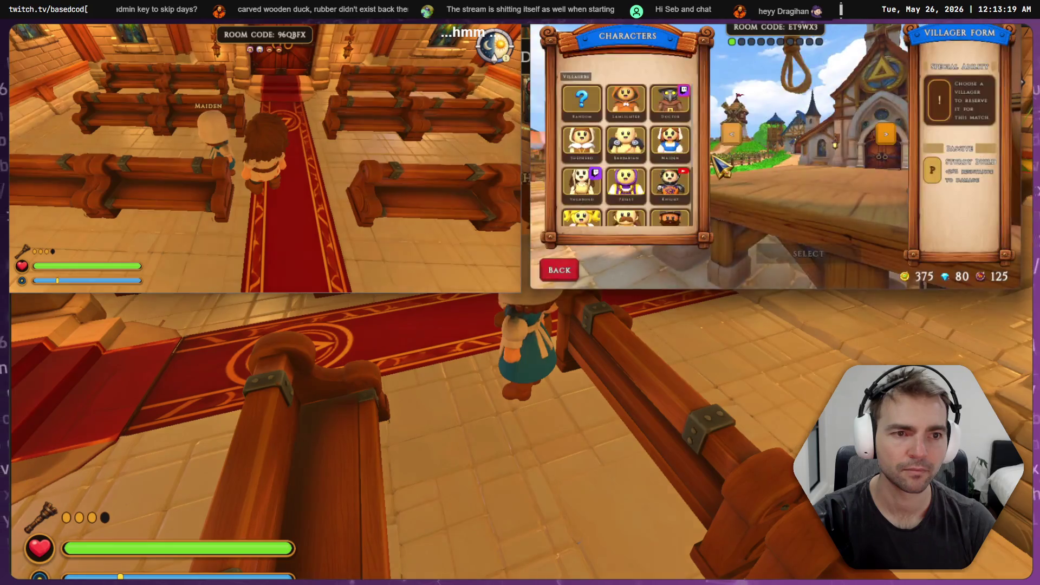
click(579, 103)
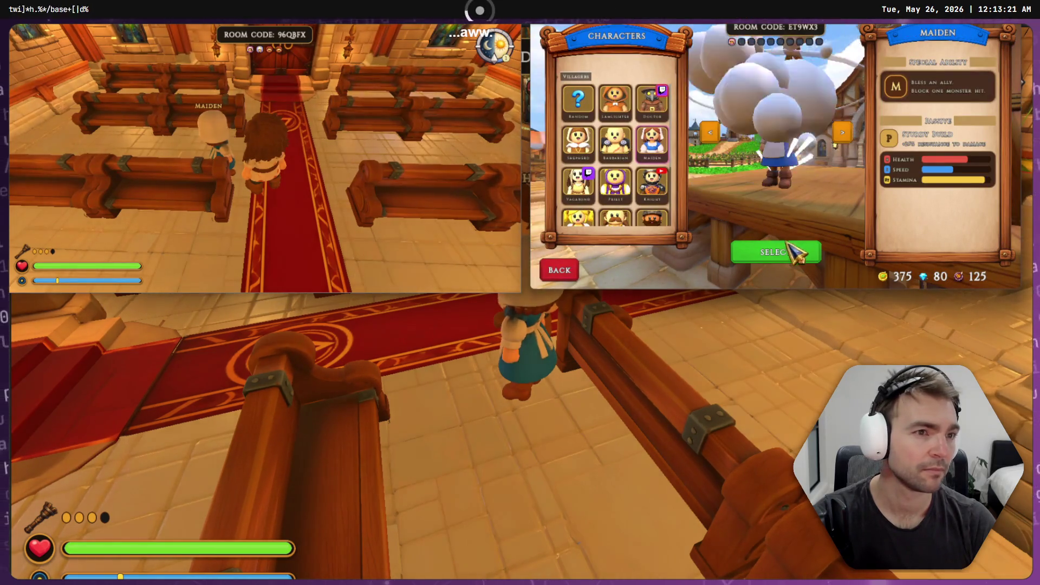
click(577, 272)
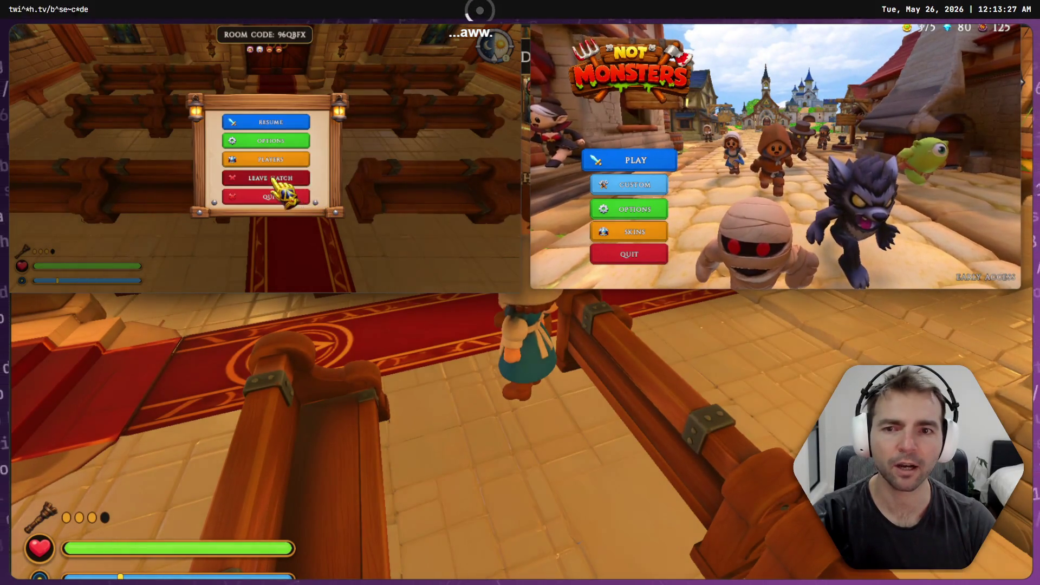
click(276, 181)
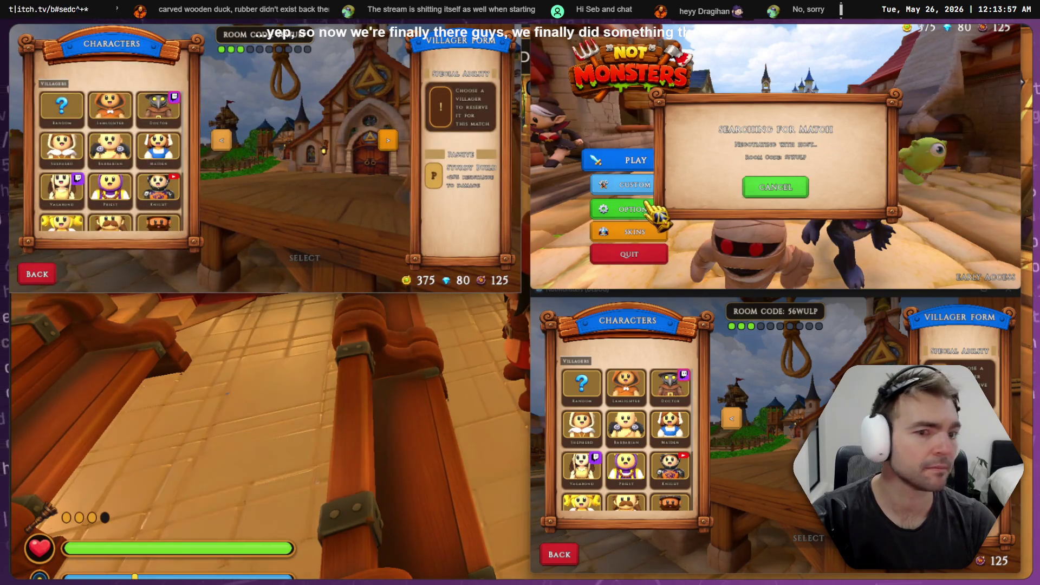
- Back every window out of character selection and leave the 56WULP match to the main menu
key(Escape)
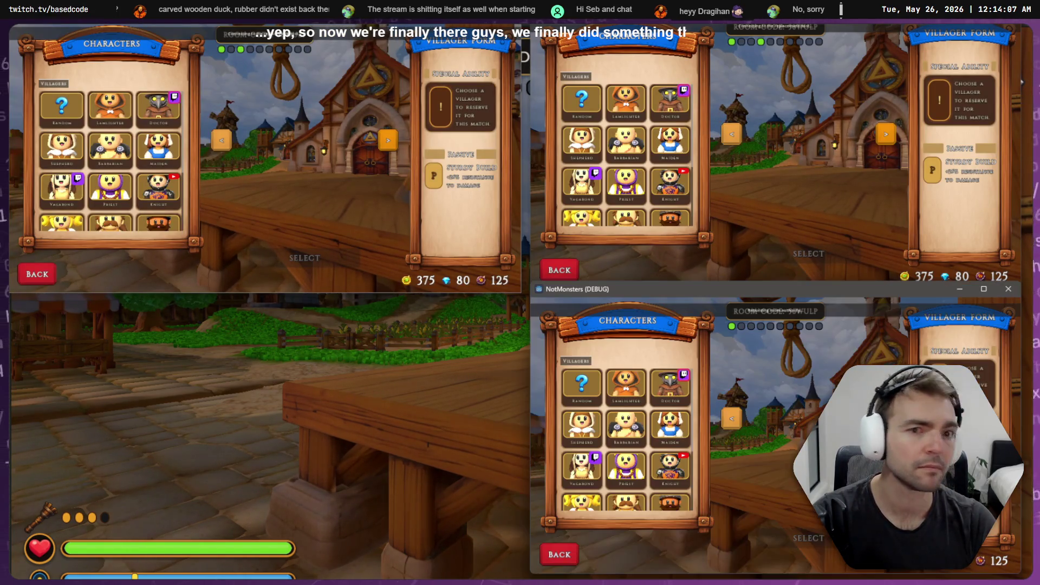
click(561, 553)
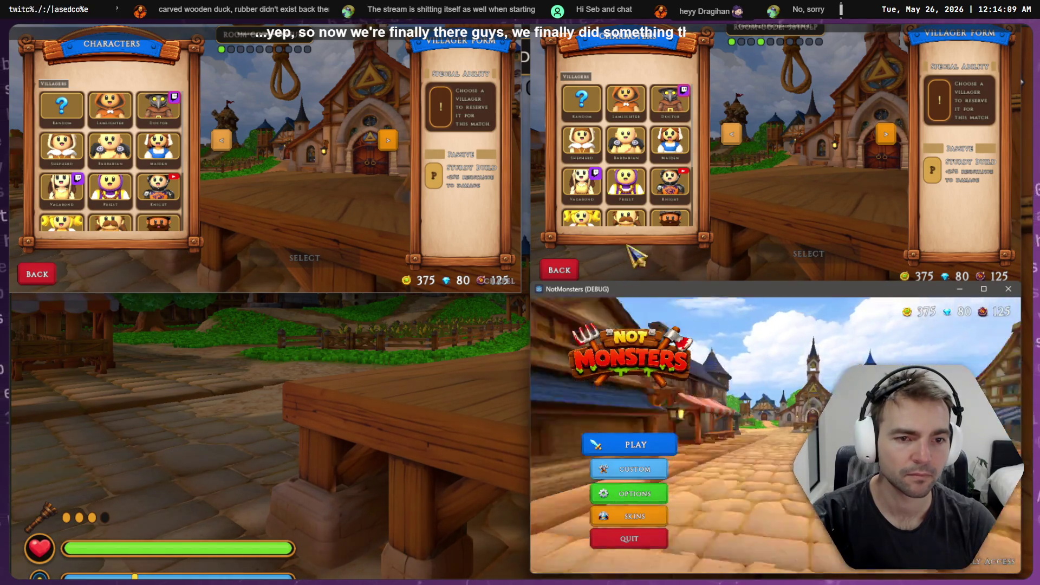
click(574, 268)
click(54, 276)
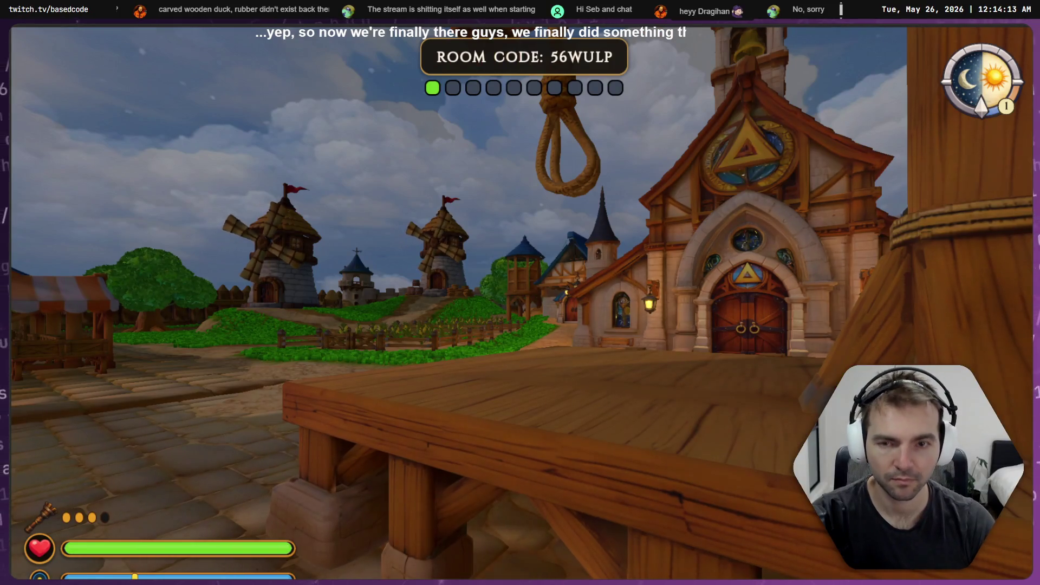
key(Escape)
click(537, 359)
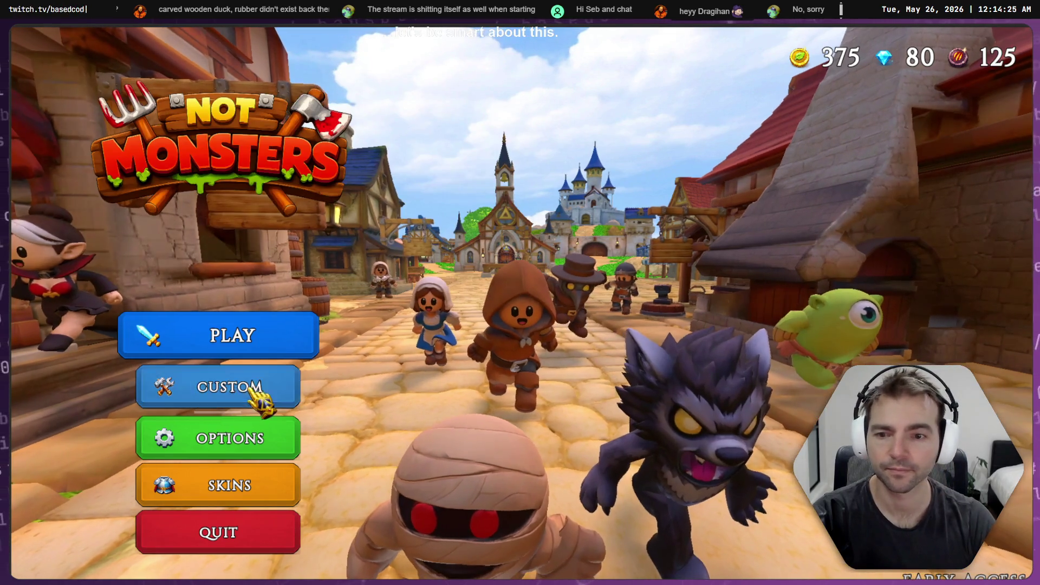
- Host a new room with the player count lowered from 10 to 4
click(259, 398)
click(670, 399)
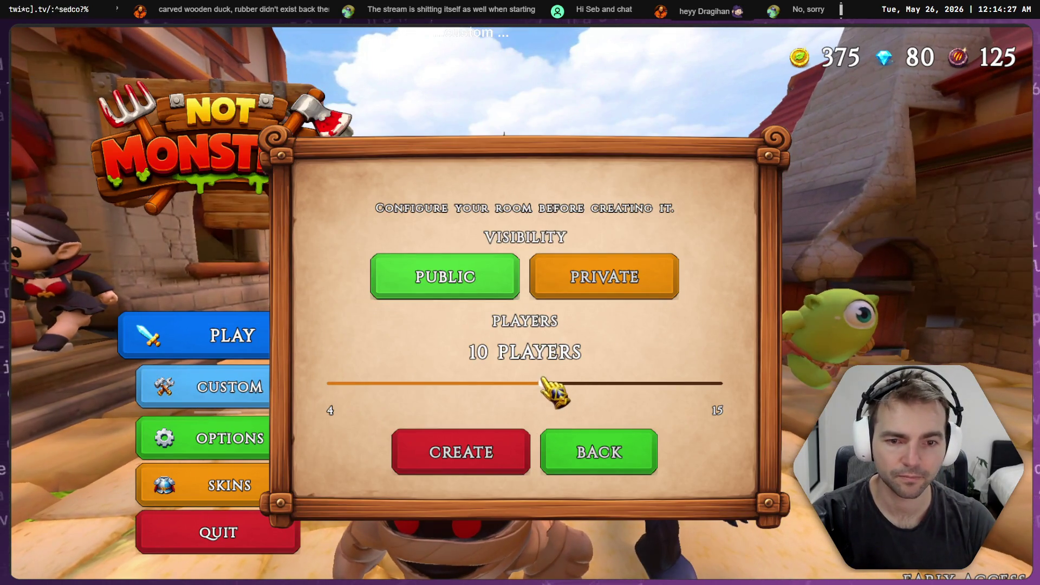
drag(544, 384, 331, 383)
click(491, 455)
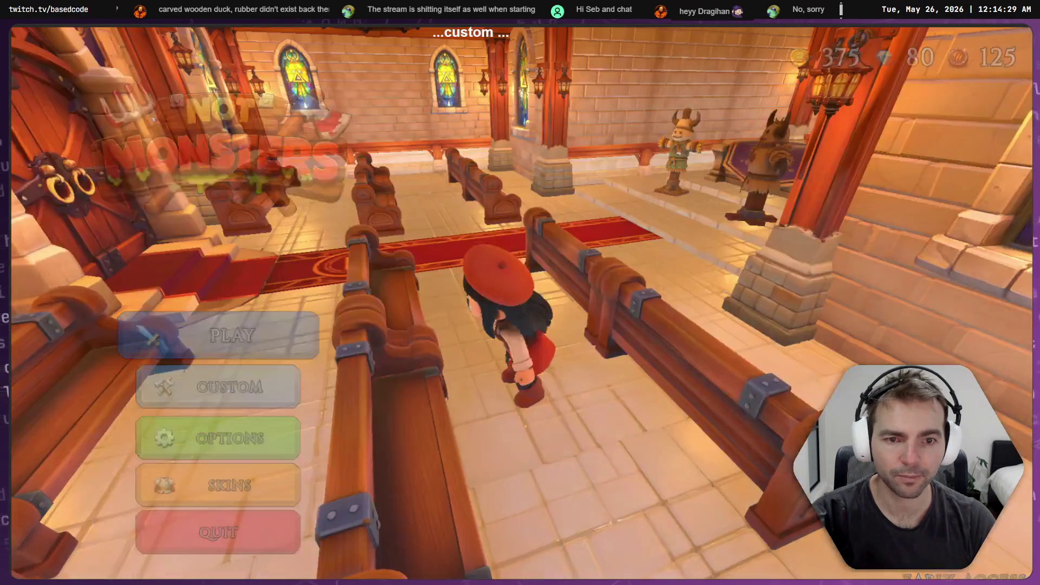
- Walk the character up the church aisle, then back out of character selection
key(w)
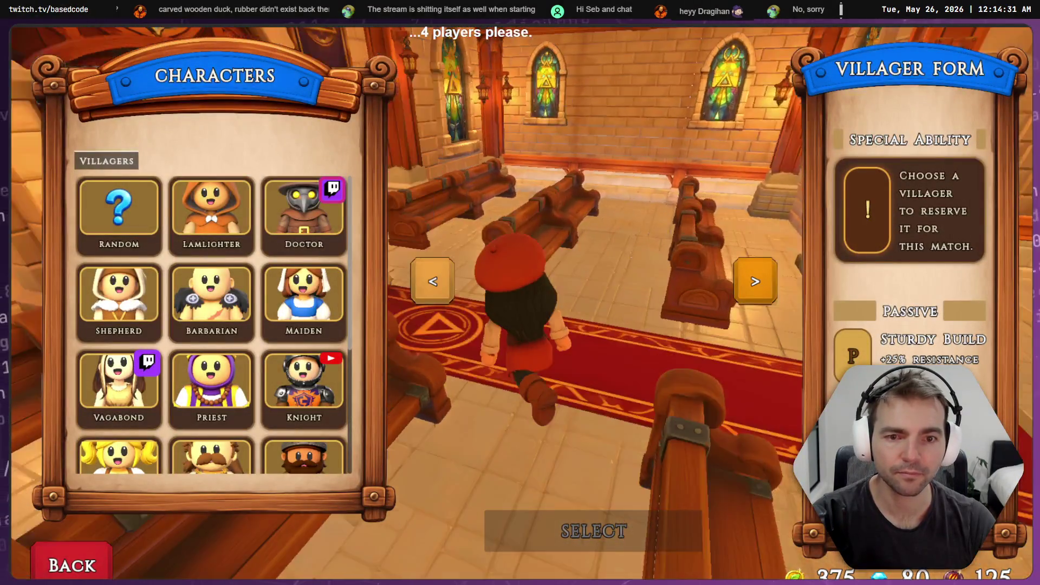
key(w)
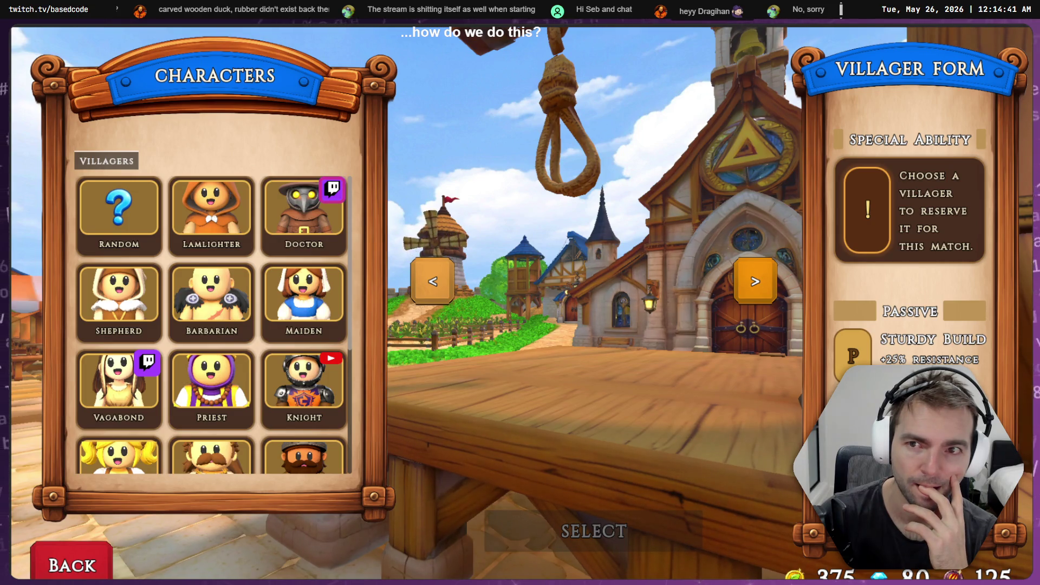
key(Escape)
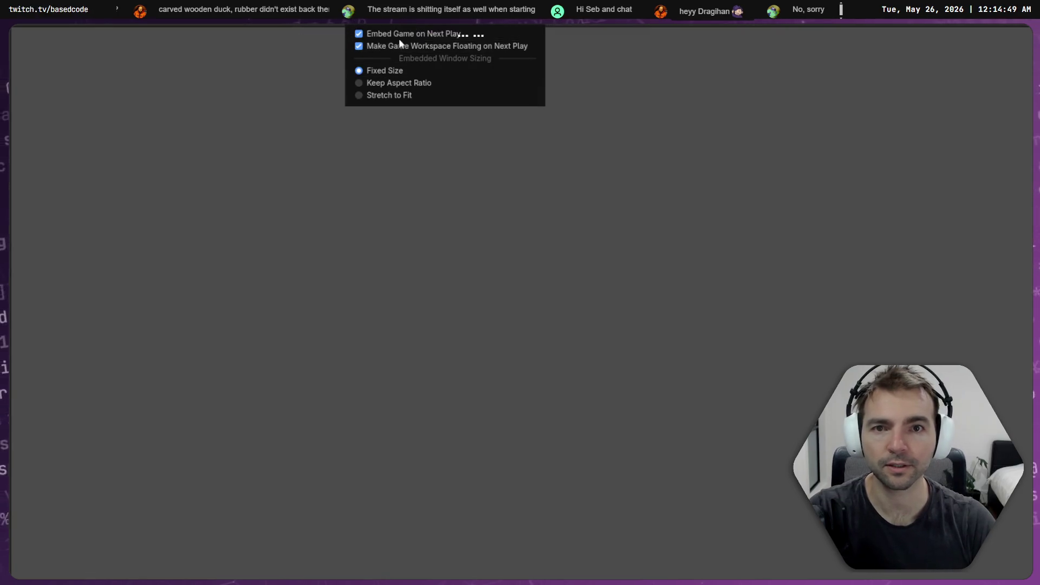
- Close the embed options, scroll through the Debugger's error list, and rerun the game with F5
click(404, 36)
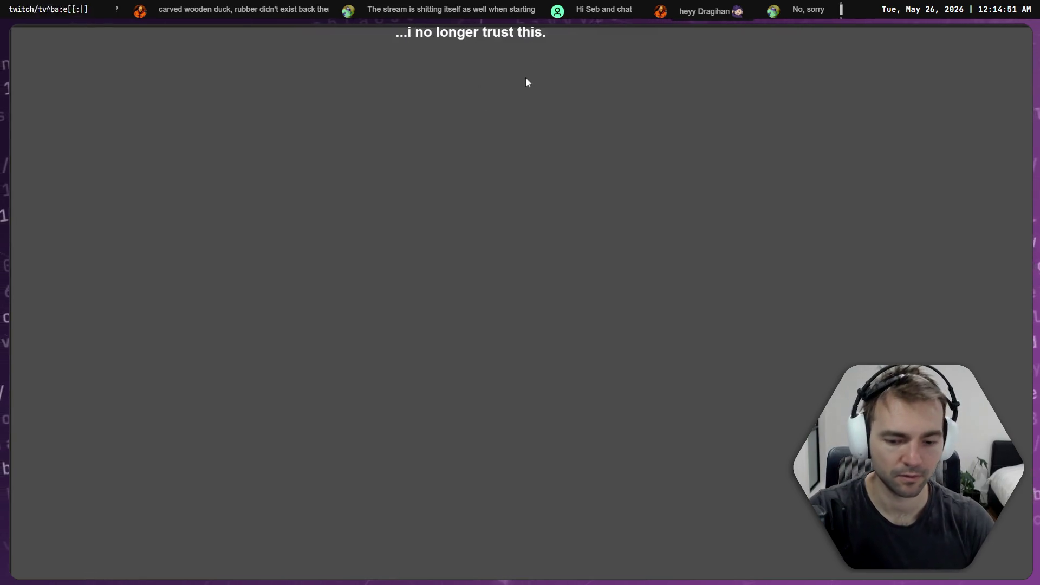
key(alt+Tab)
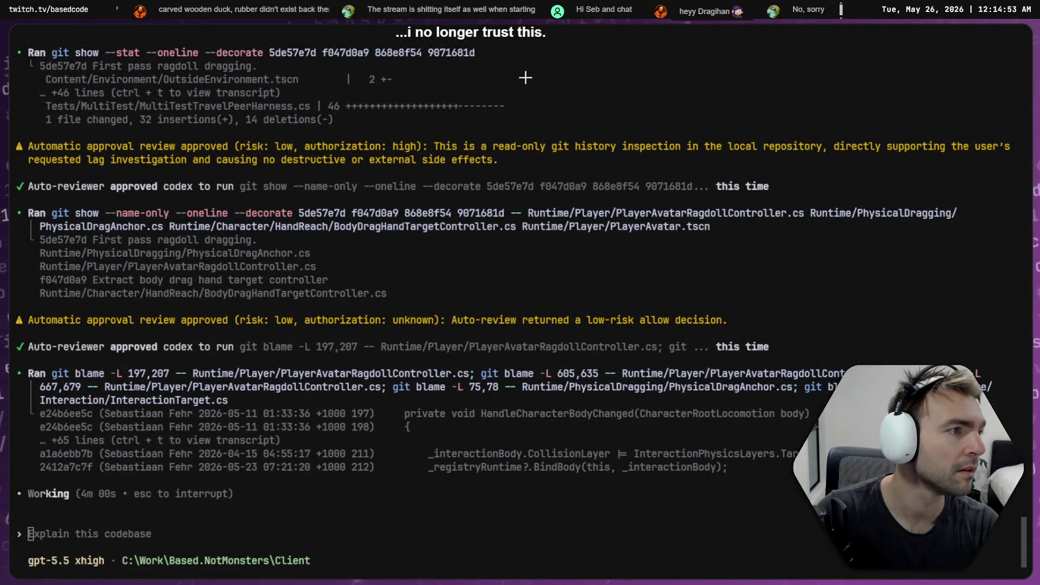
key(alt+Tab)
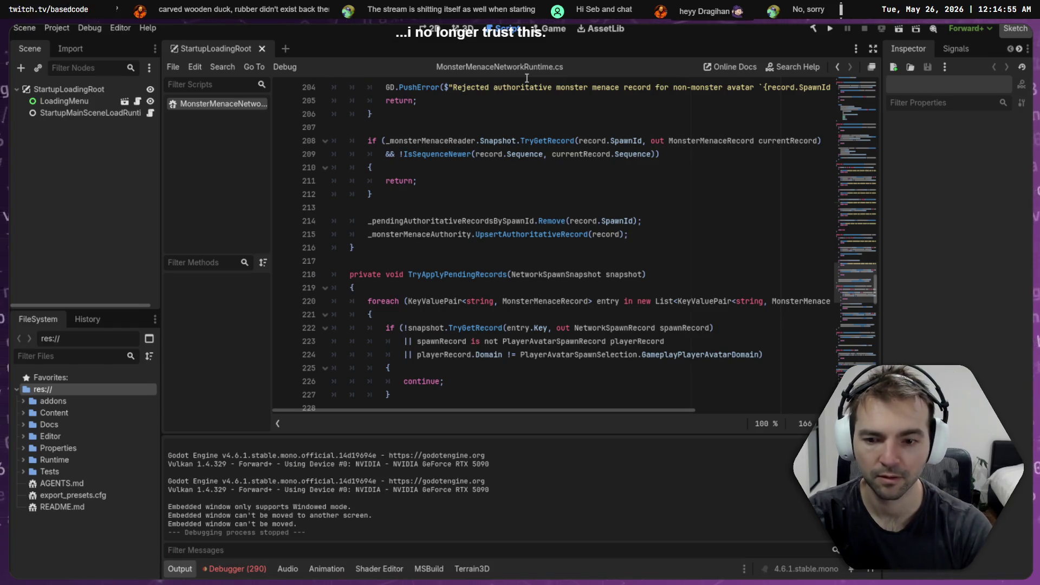
click(239, 569)
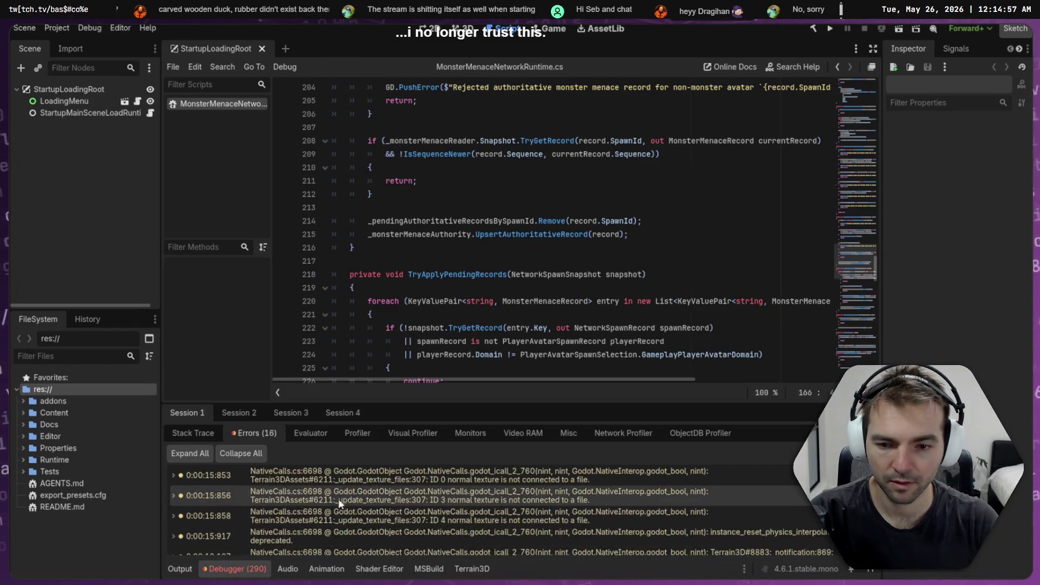
scroll(371, 496, up, 10)
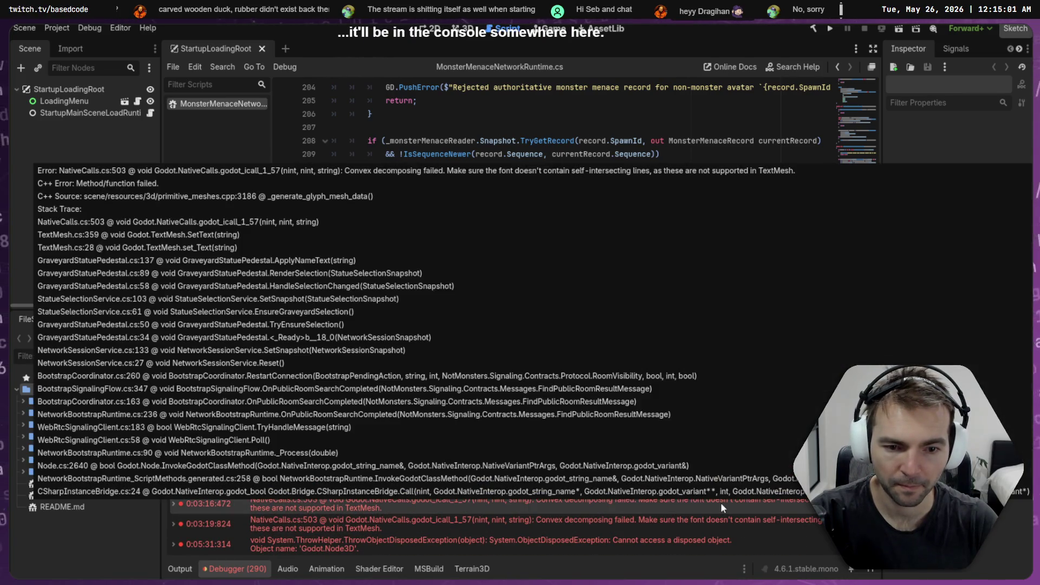
scroll(485, 499, down, 3)
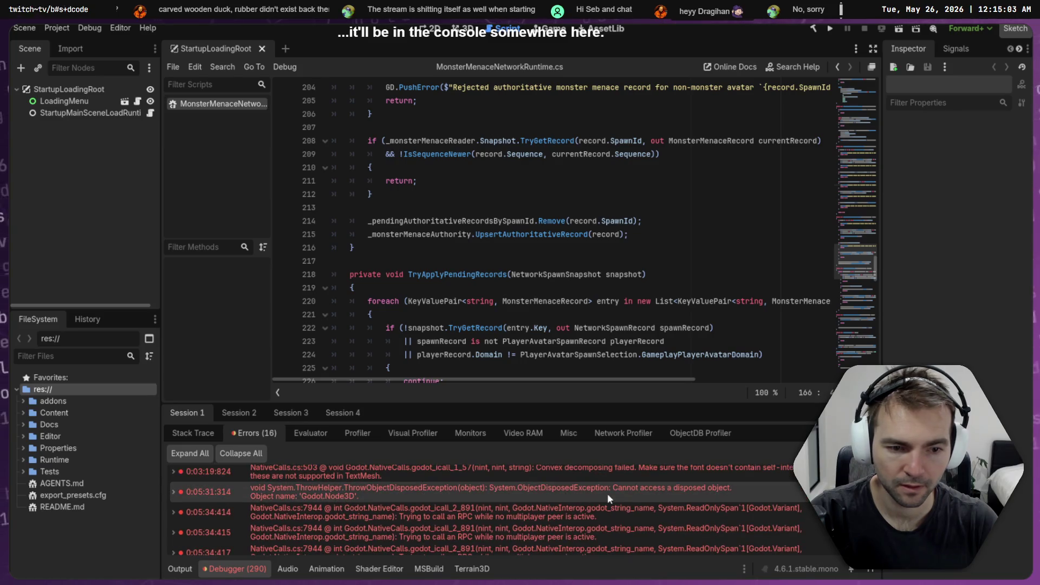
scroll(669, 495, up, 1)
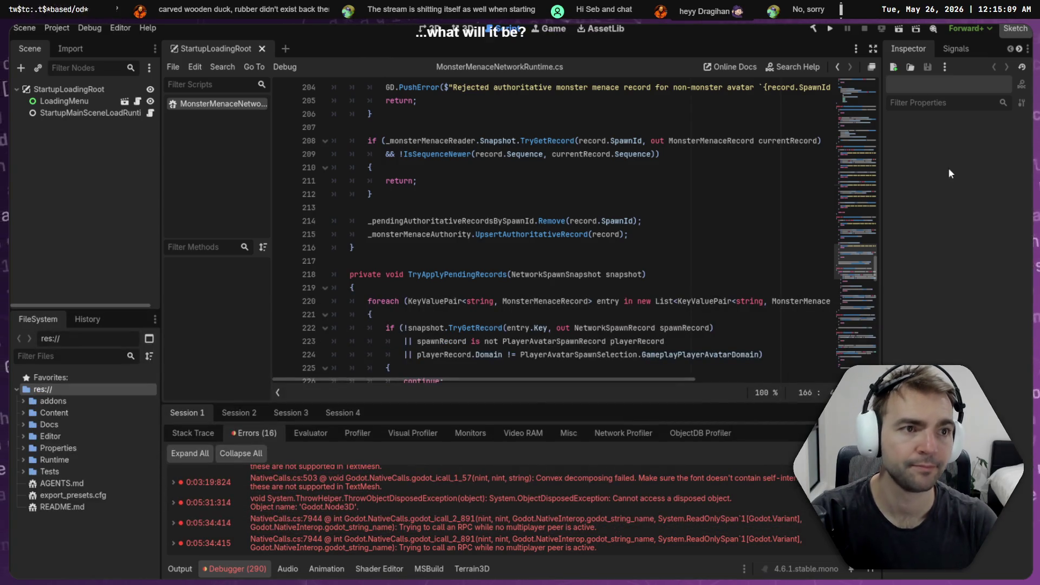
key(F5)
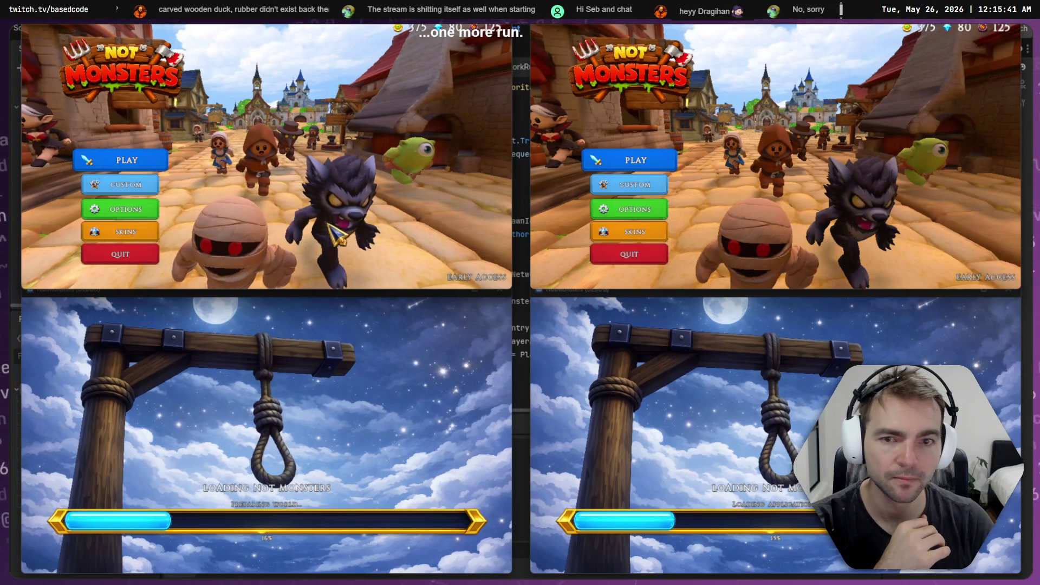
- Create a 4-player hosted room in the first window and confirm a villager character
click(138, 161)
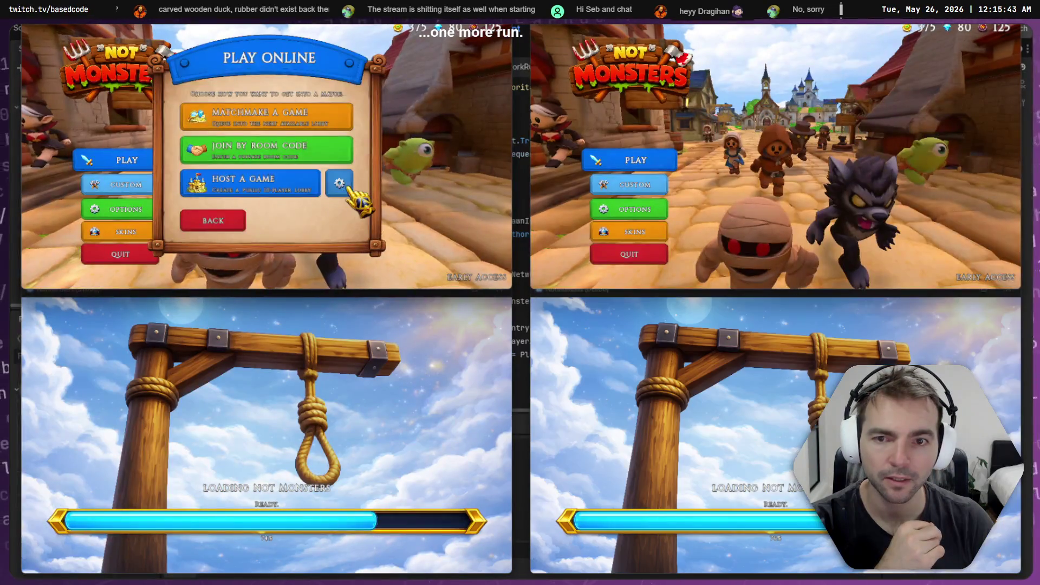
click(340, 185)
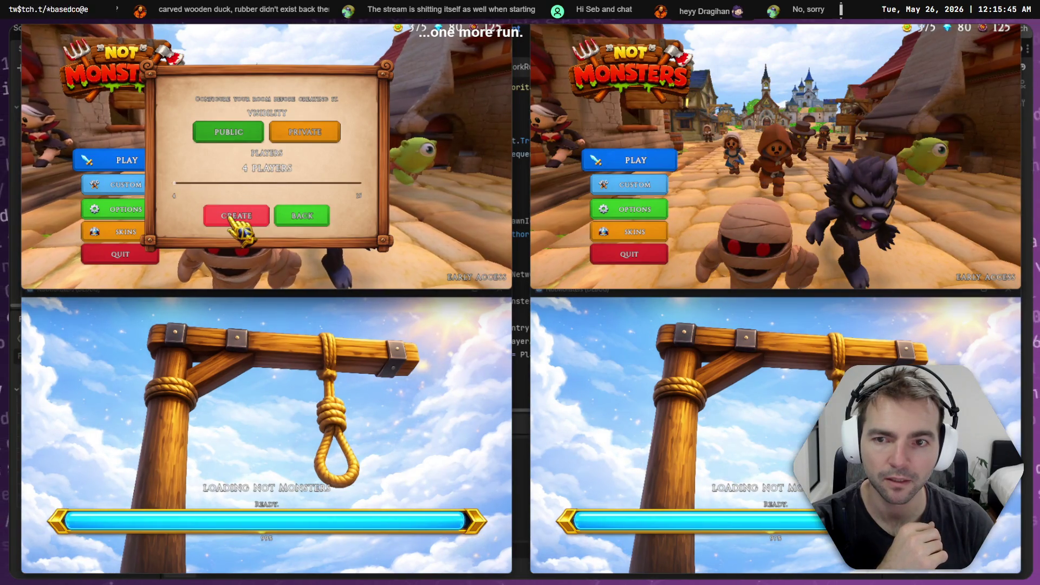
click(233, 216)
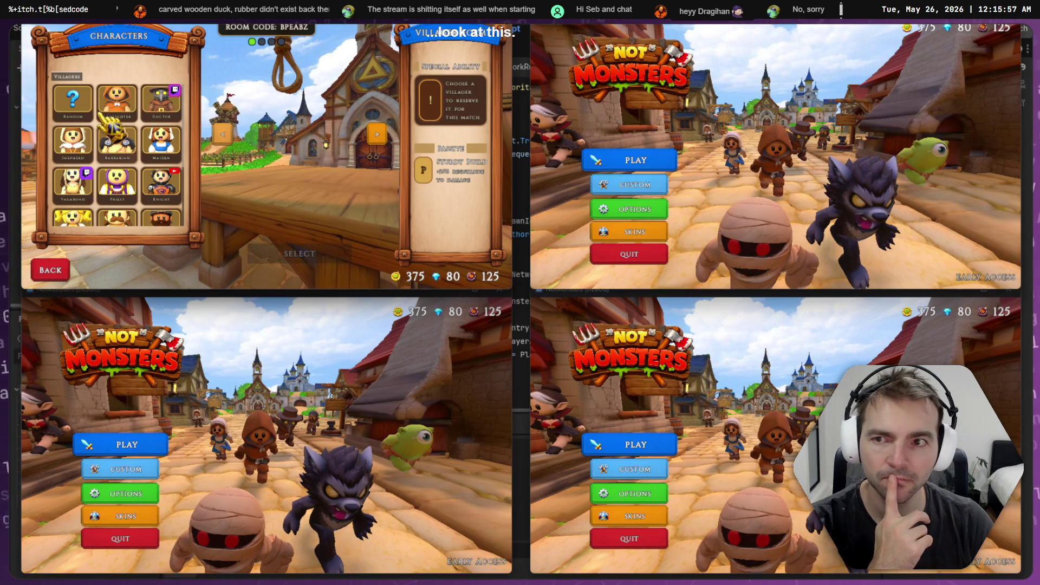
click(73, 100)
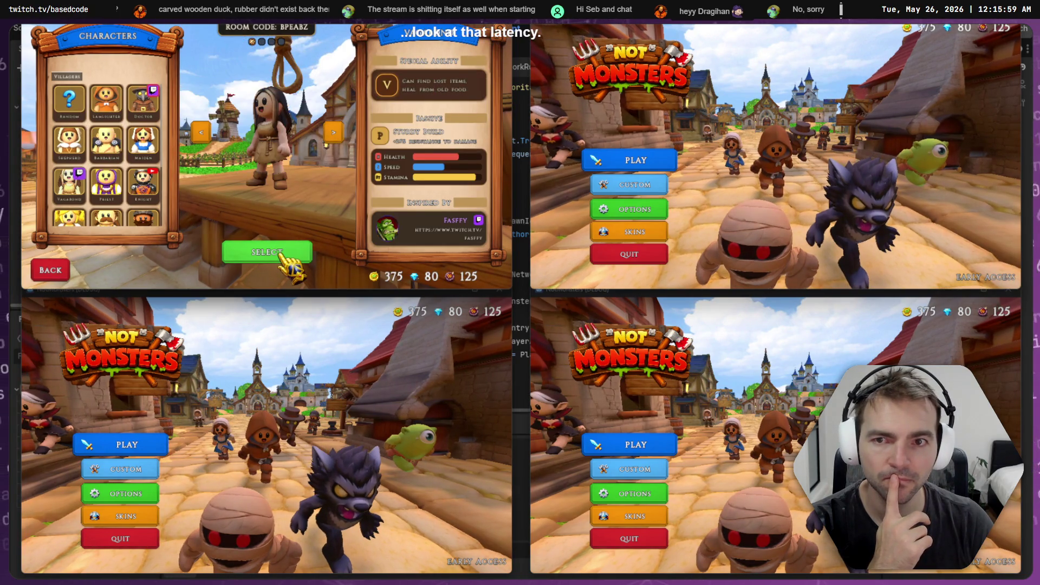
click(286, 253)
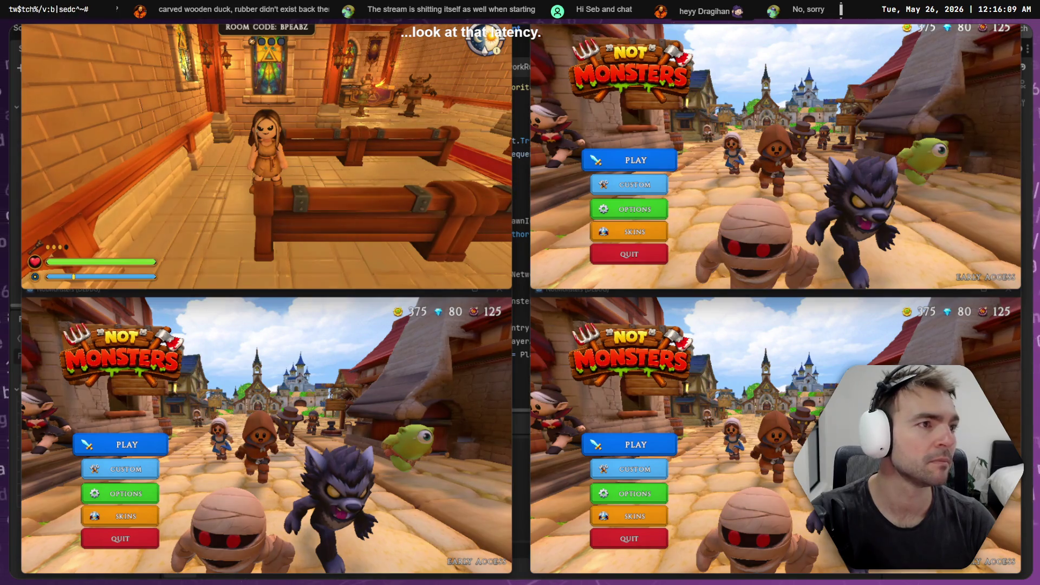
- Join the match from the second and third windows, choosing the Werewolf as the monster
click(646, 181)
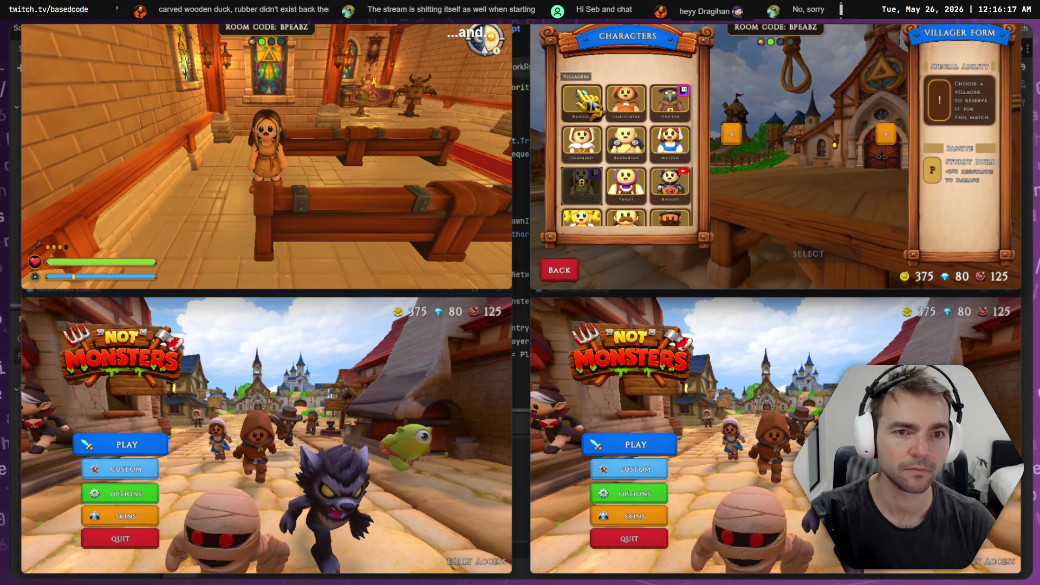
click(120, 442)
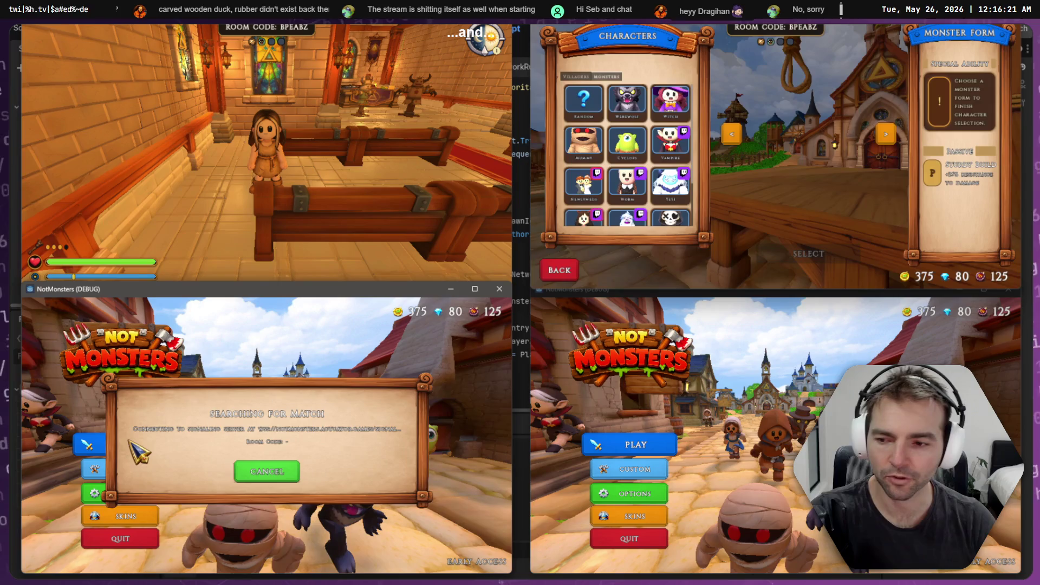
click(640, 111)
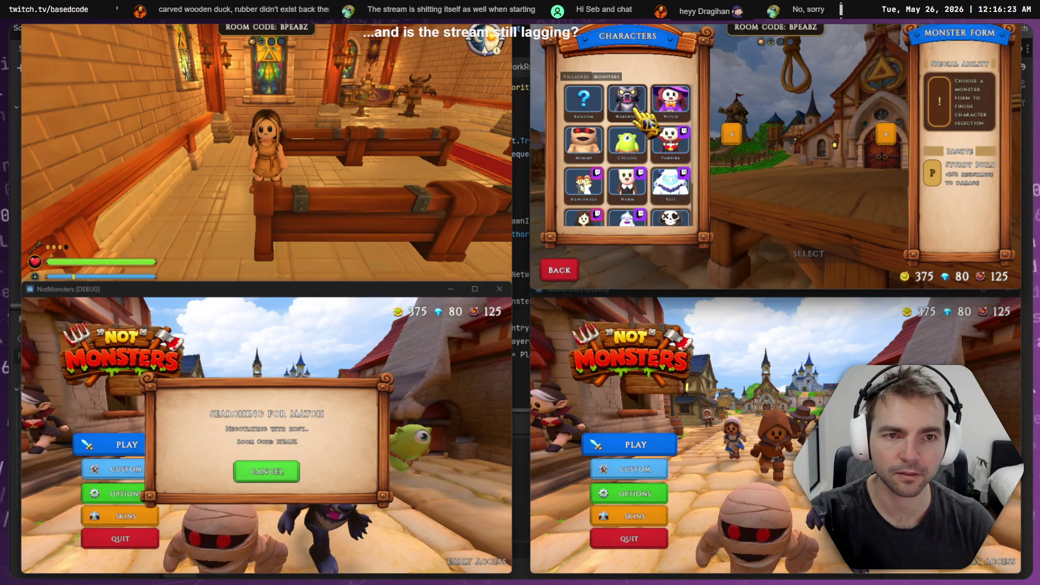
click(777, 261)
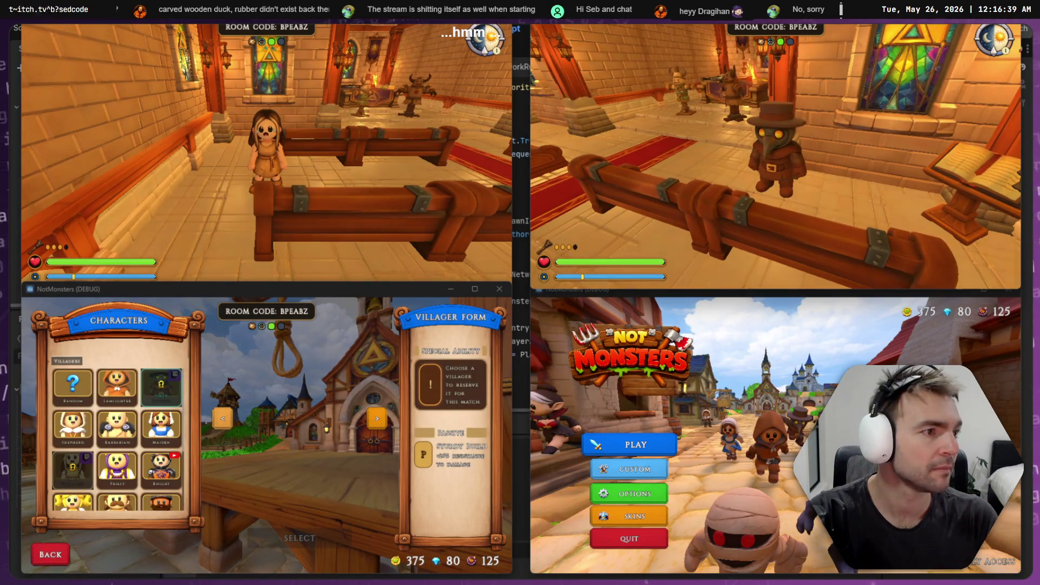
key(alt+Tab)
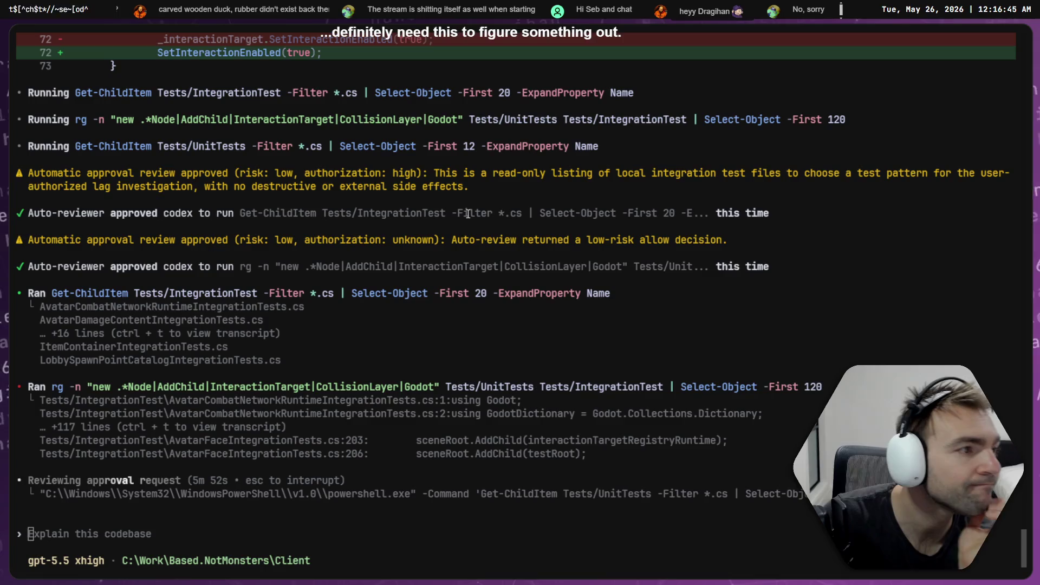
- Check the running 'Add video thumbnail generation' chat in the Codex desktop app
key(alt+Tab)
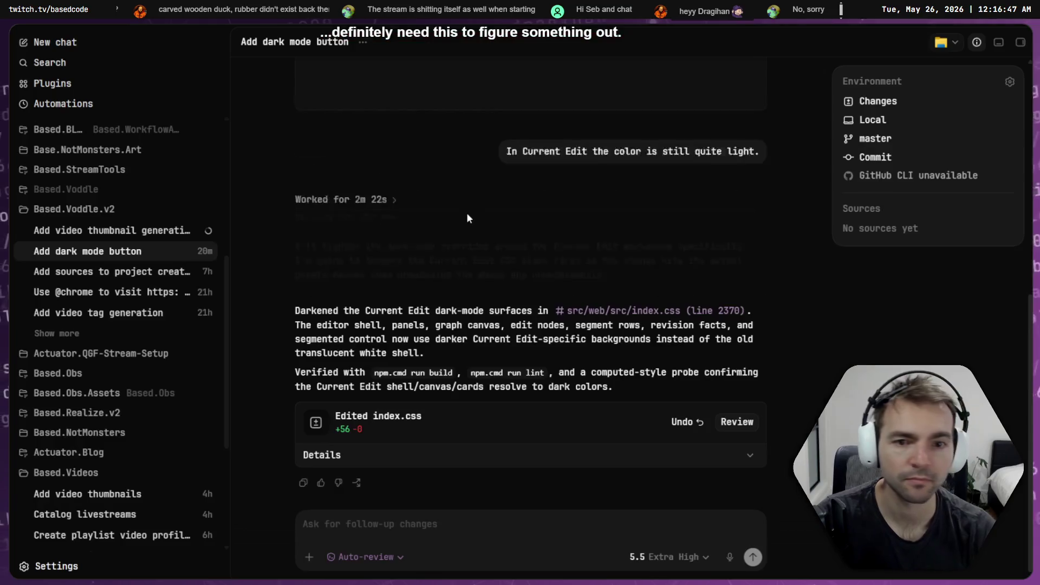
click(109, 231)
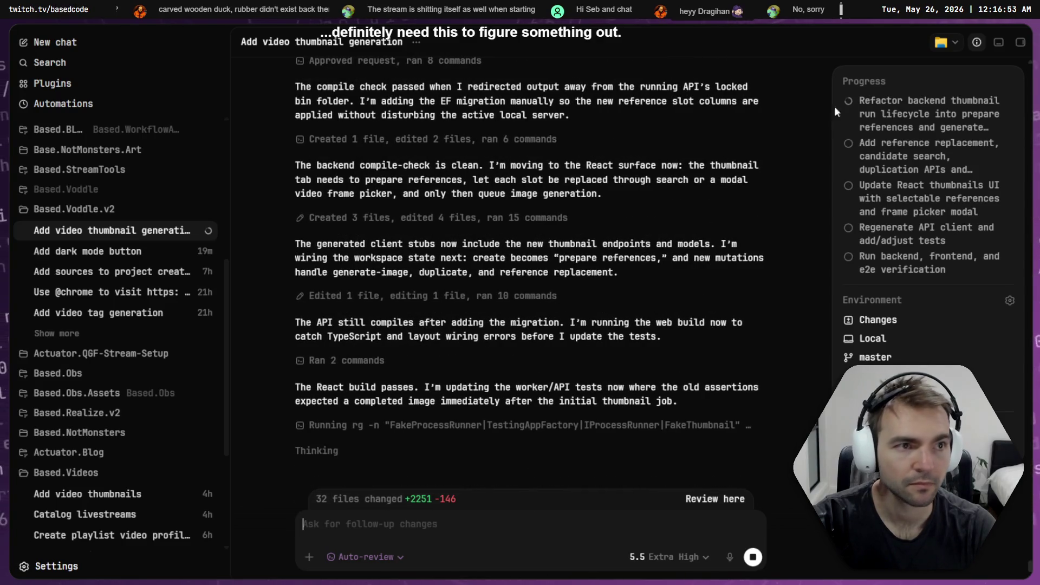
key(alt+Tab)
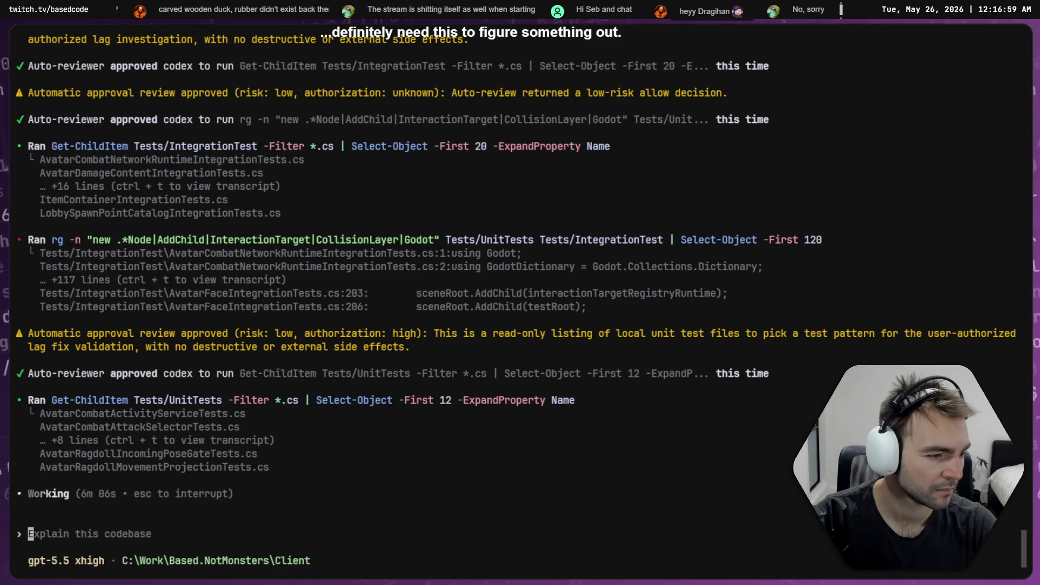
- Confirm the Maiden in the game window and walk her toward the altar
key(alt+Tab)
key(alt+Tab)
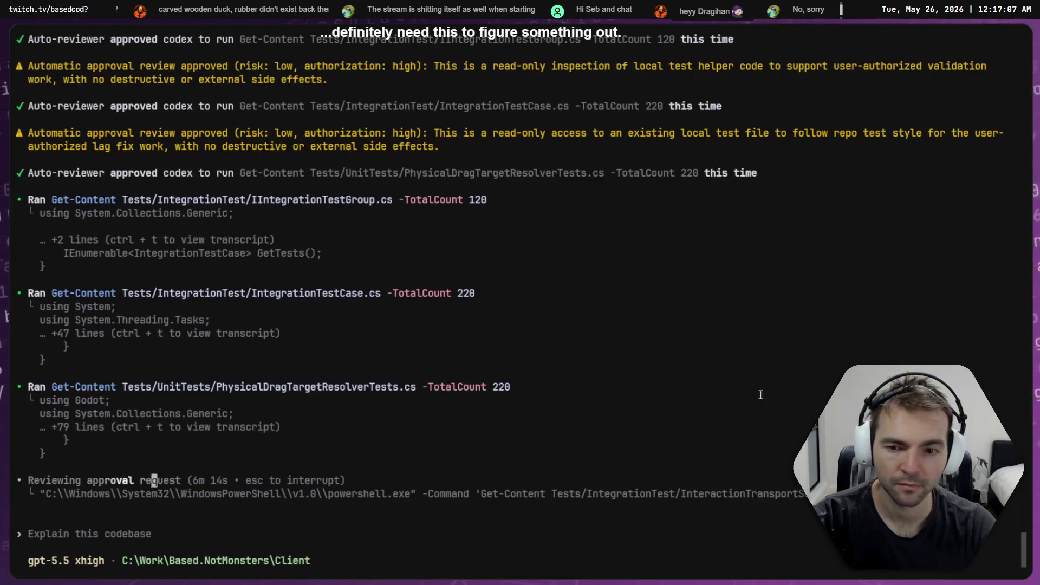
key(alt+Tab)
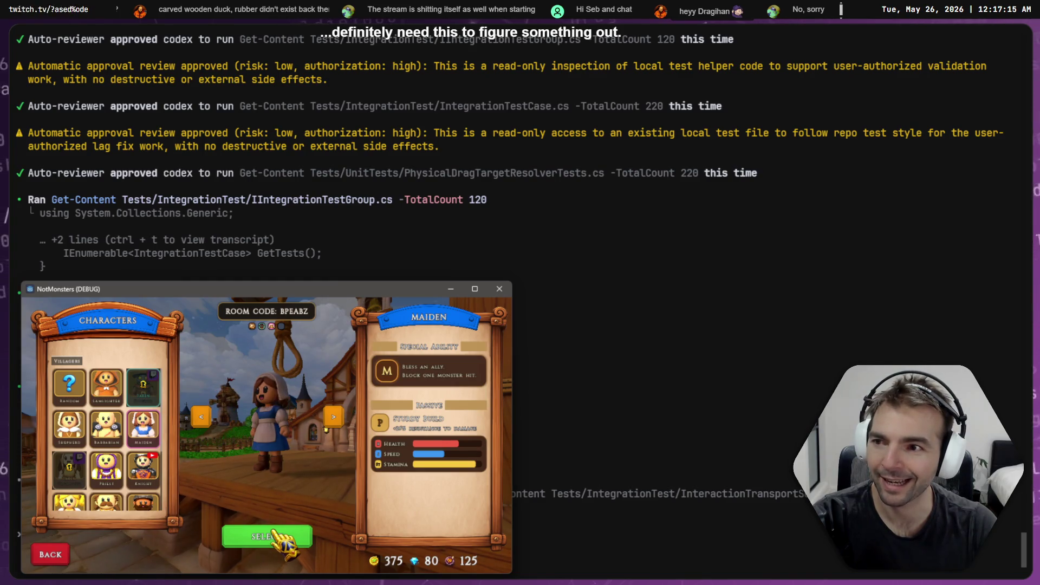
click(277, 532)
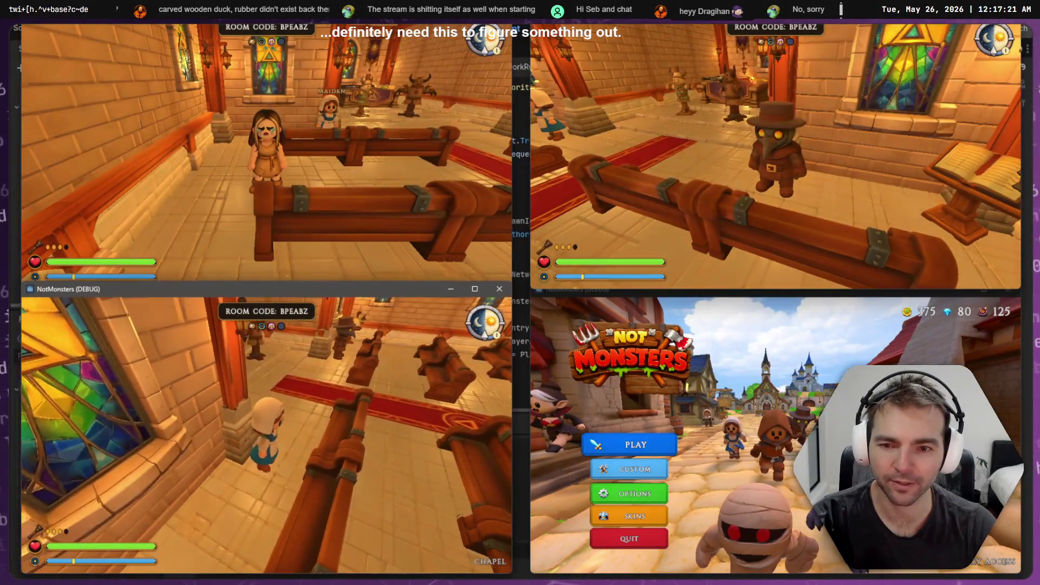
key(w)
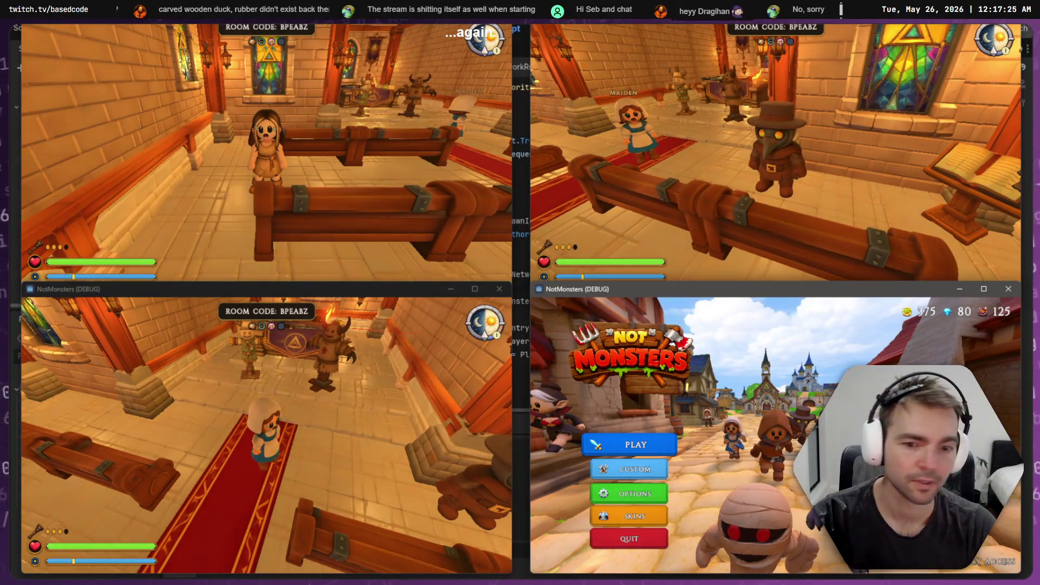
- Queue player four for the match and lock in the Priest while the maiden walks the aisle
click(653, 450)
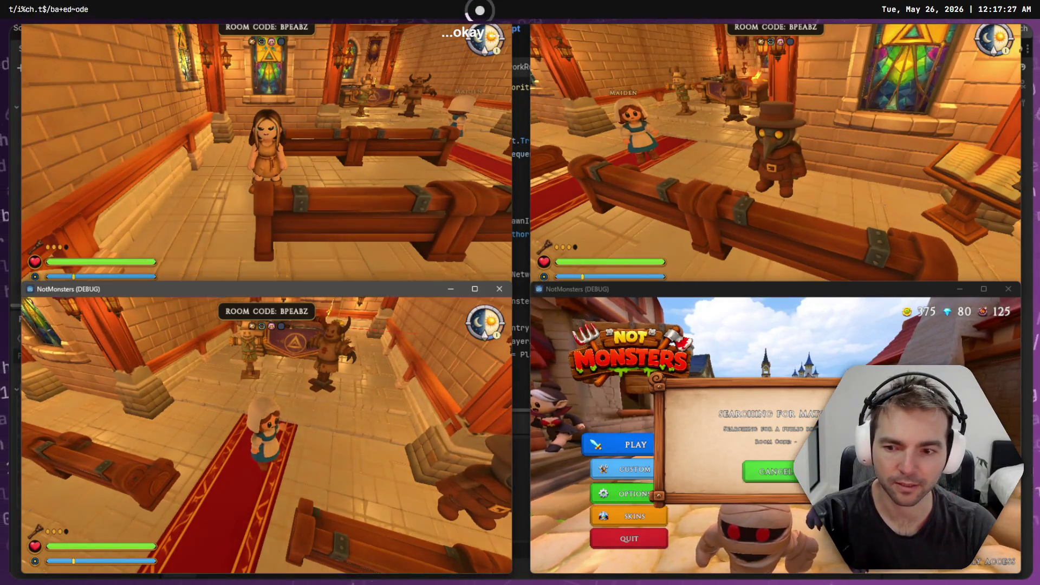
key(w)
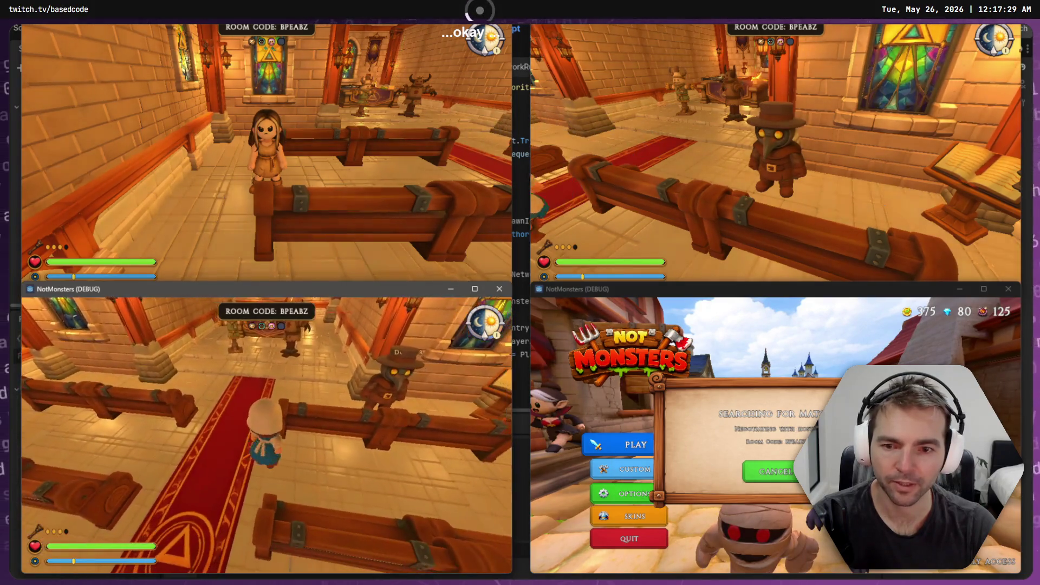
key(w)
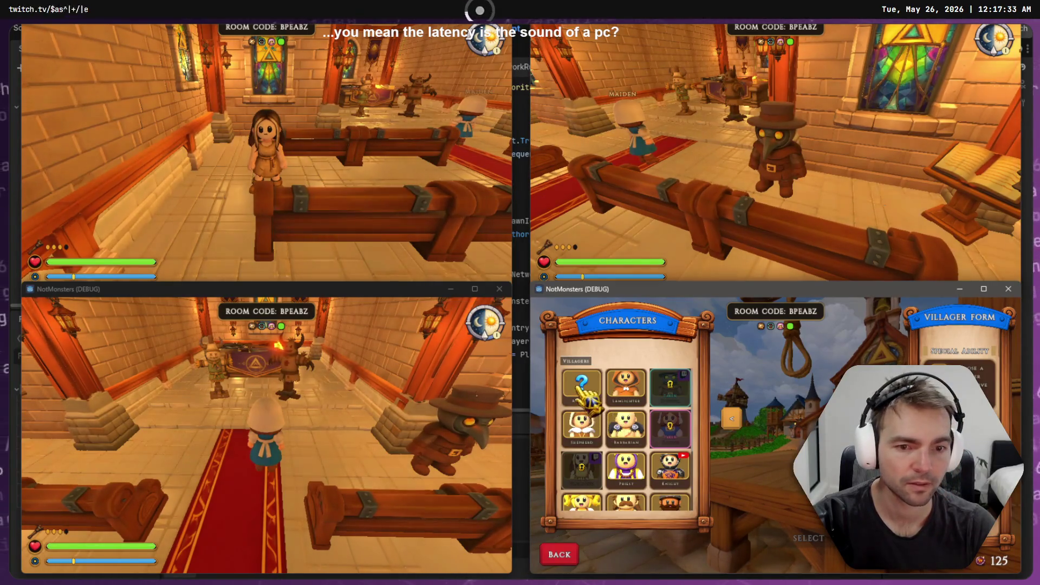
click(626, 467)
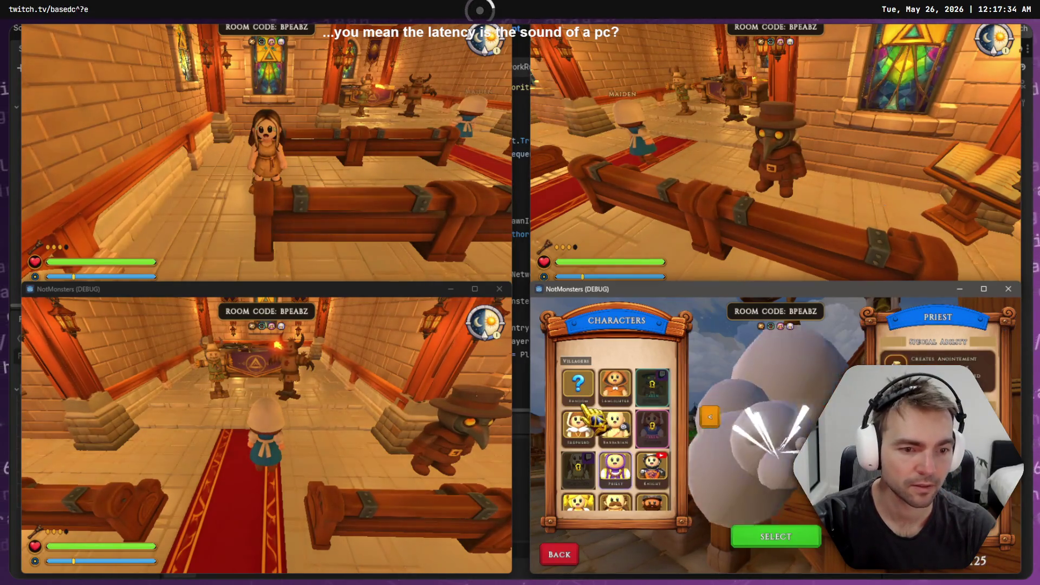
click(781, 531)
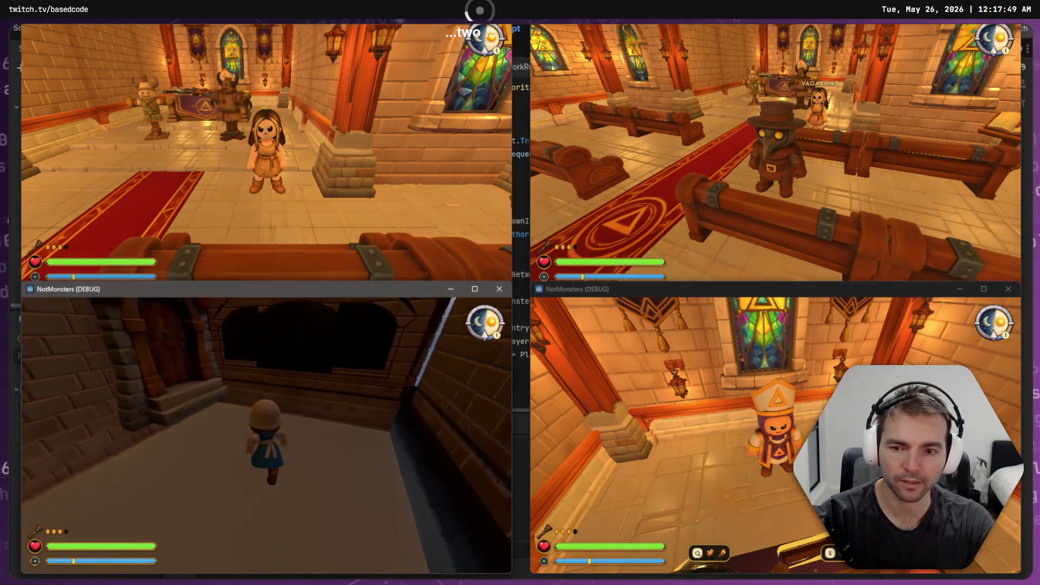
- Run the maiden out of the chapel and onto the gallows platform
key(w)
key(e)
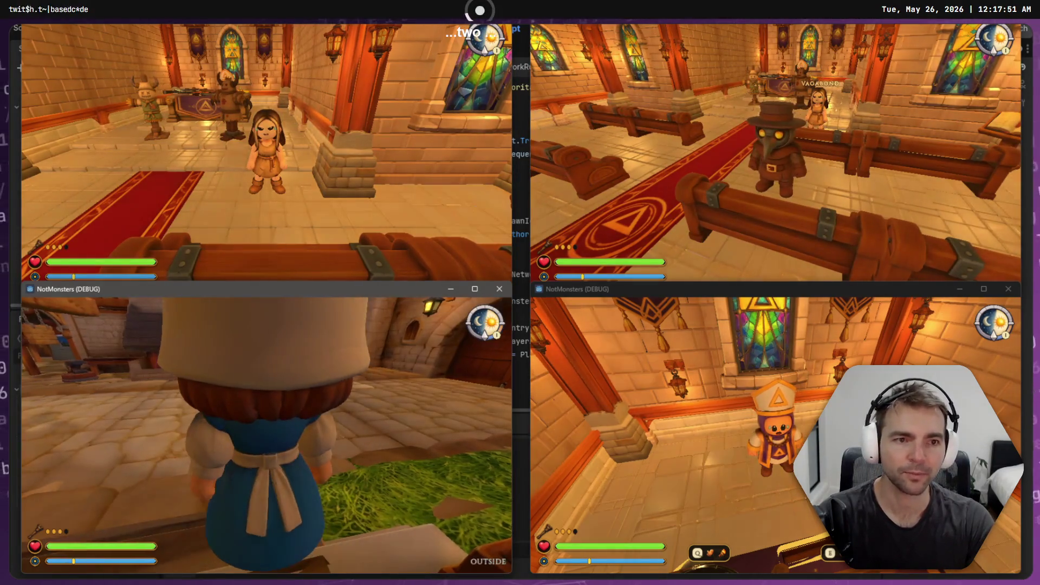
key(w)
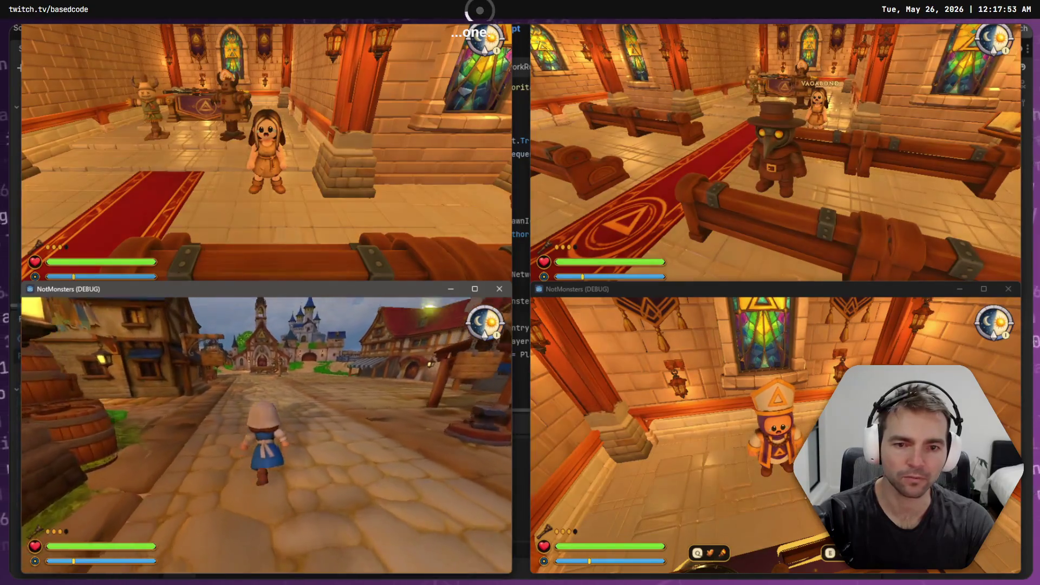
key(w)
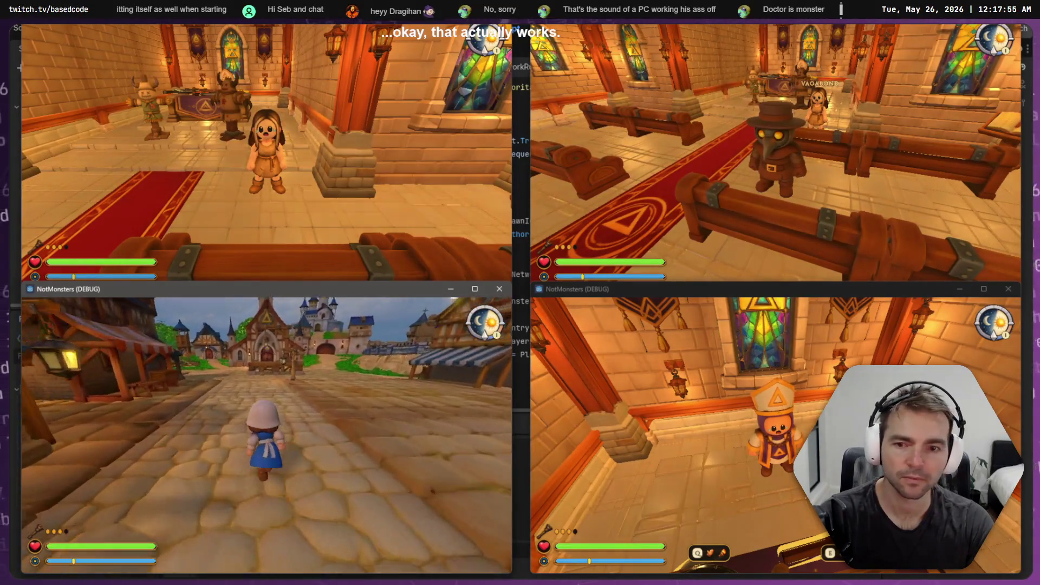
key(w)
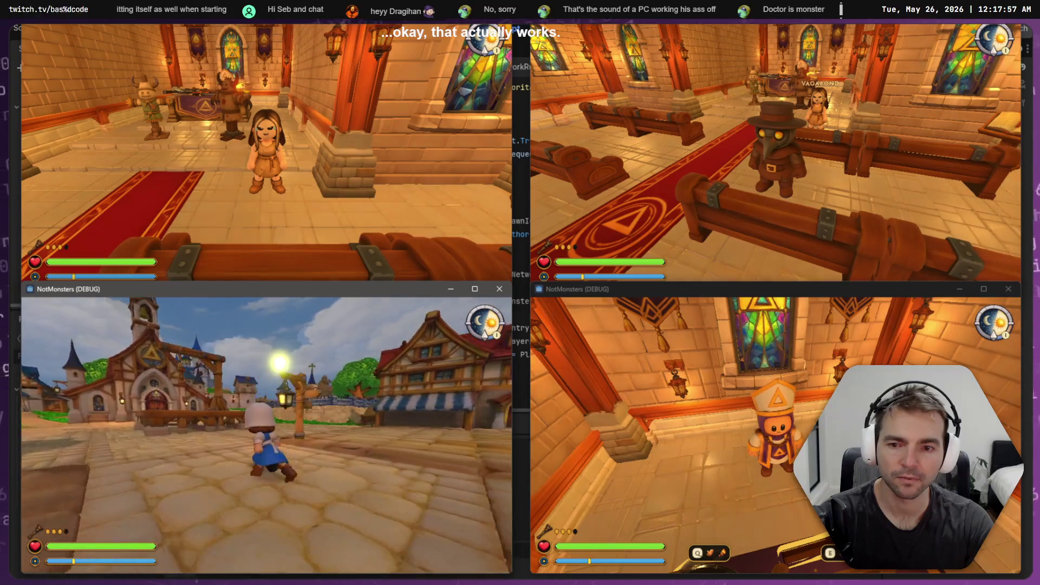
key(w)
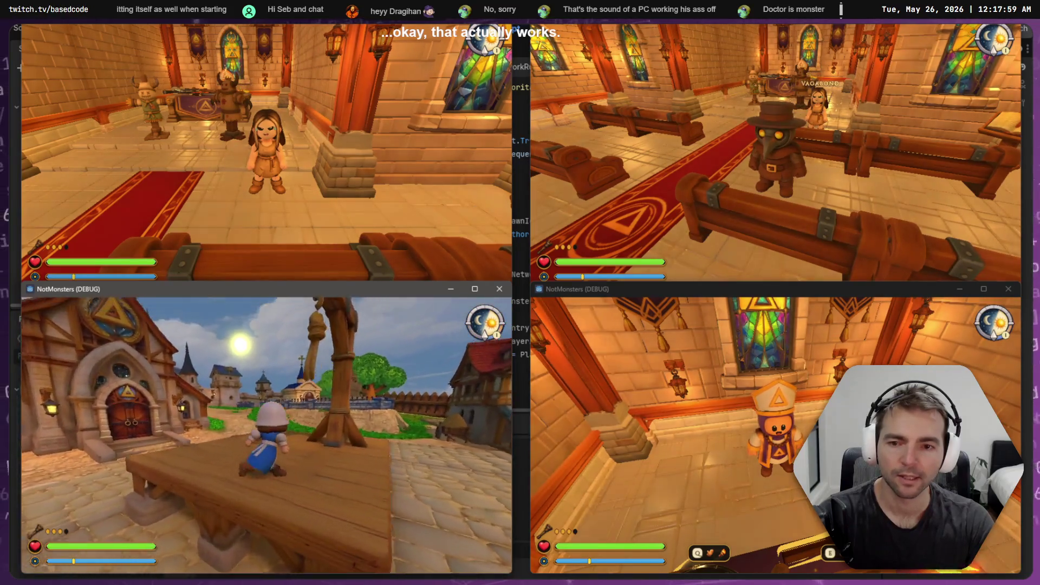
key(alt+Tab)
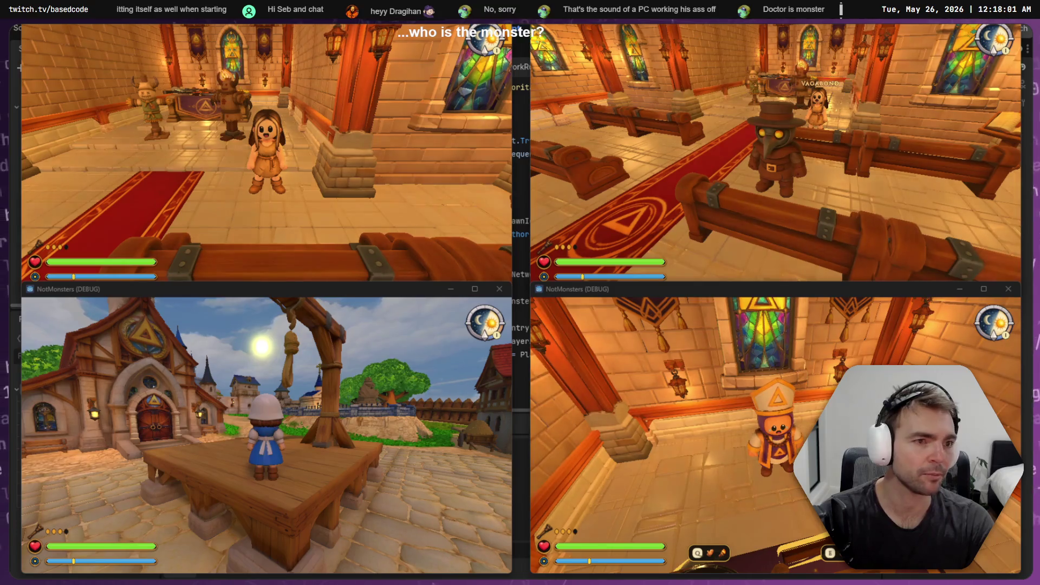
- Walk the priest down the chapel carpet, across the plaza and onto the wooden stage
key(alt+Tab)
key(w)
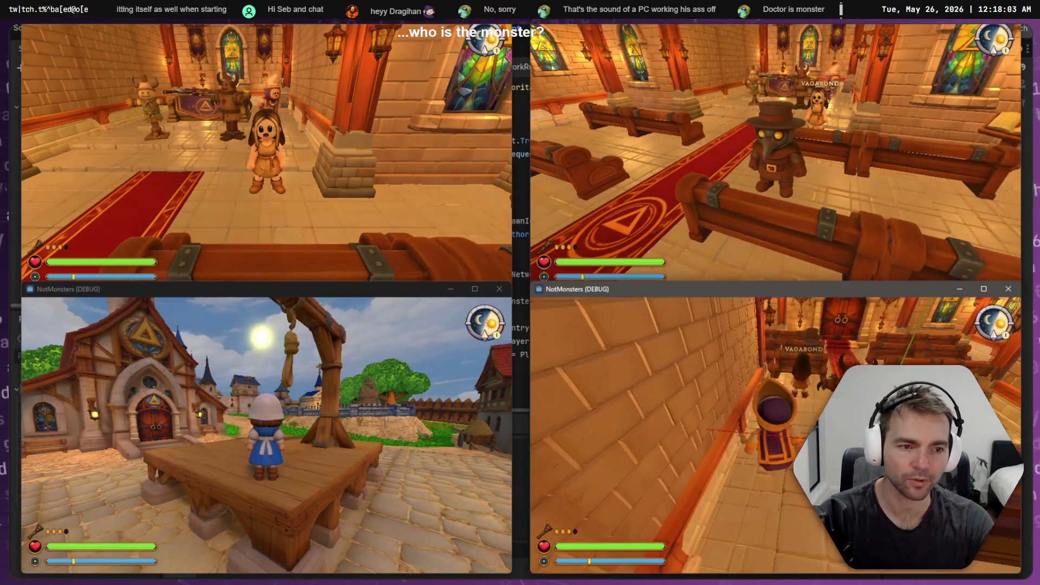
key(w)
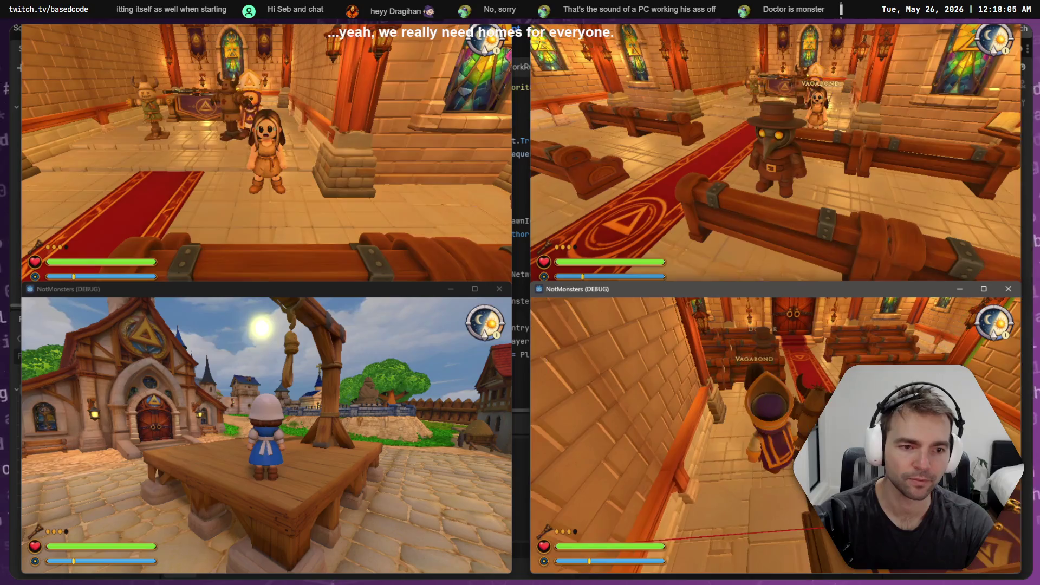
key(w)
key(w)
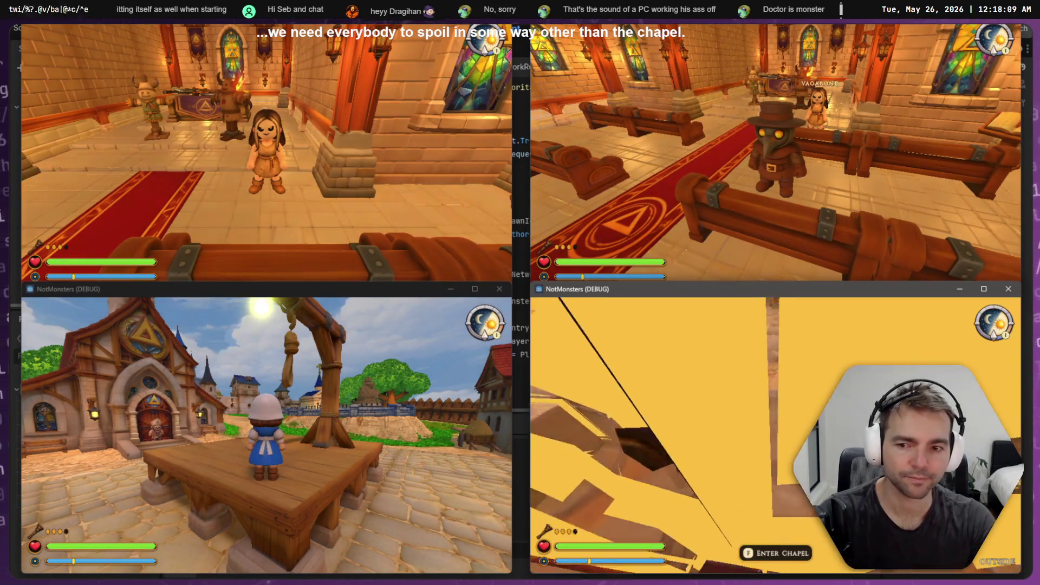
key(w)
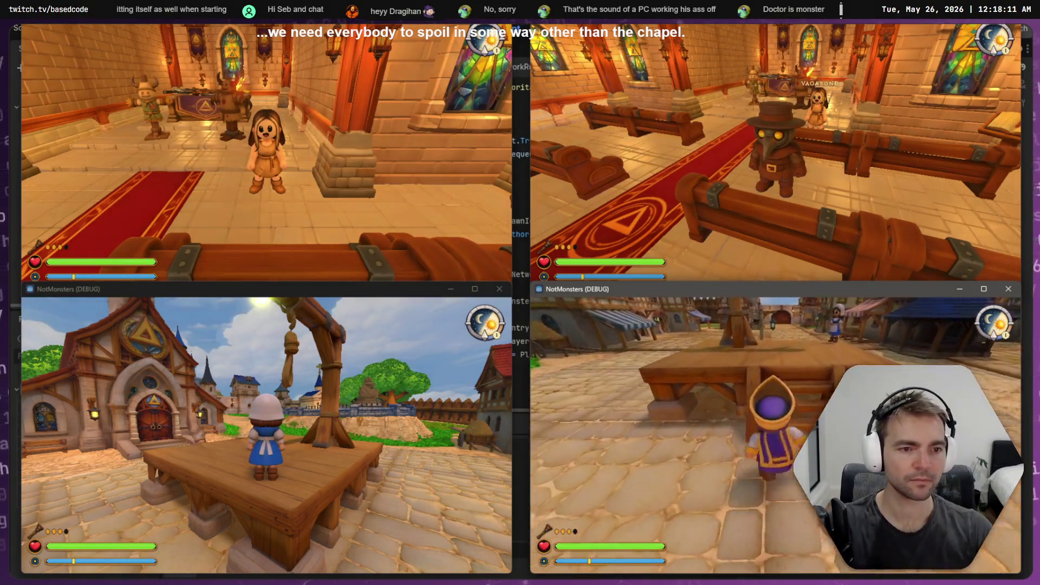
key(w)
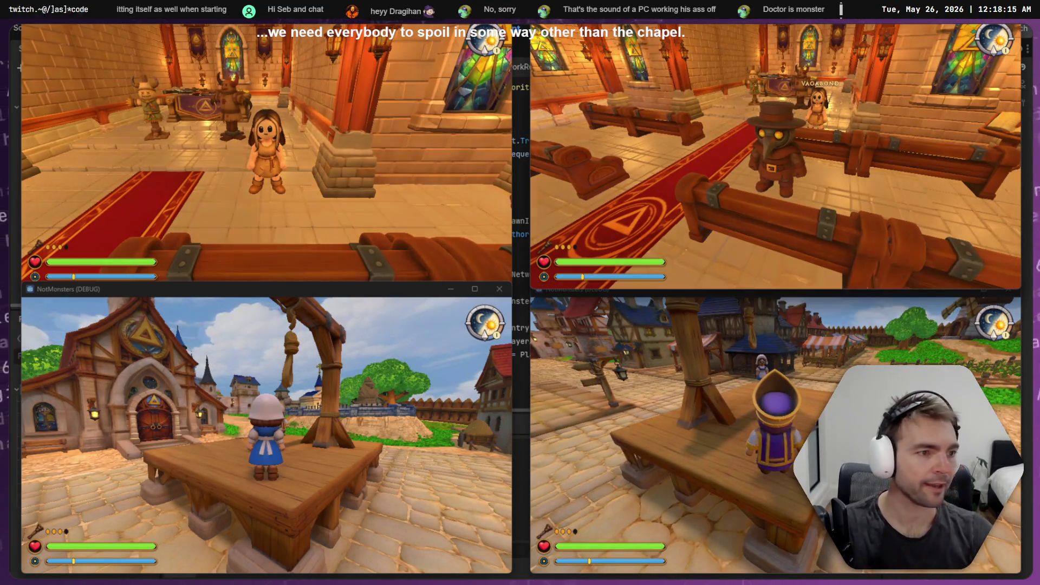
- Take the plague doctor outside with F and onto the wooden stage
key(s)
key(f)
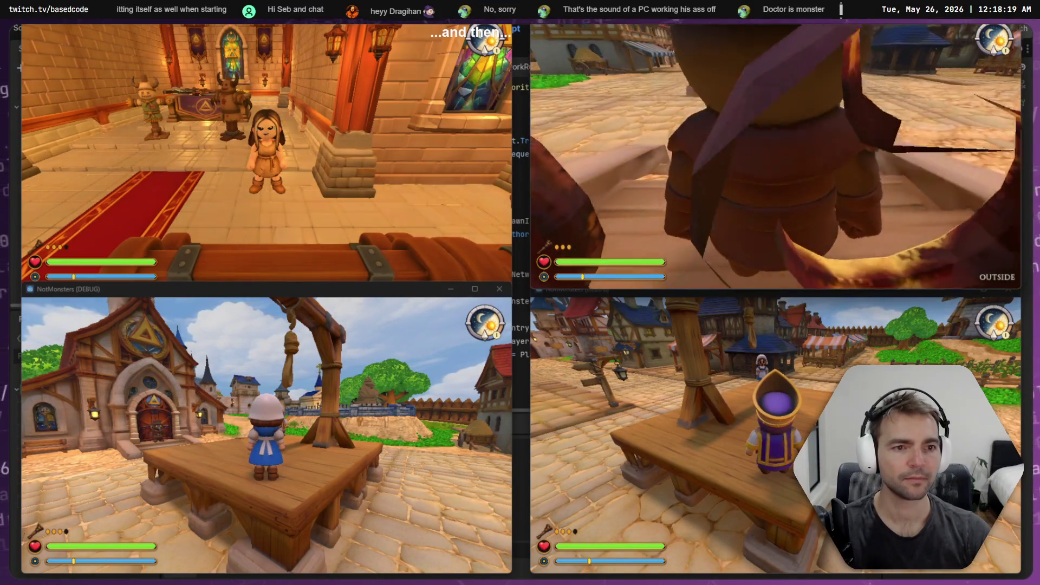
key(w)
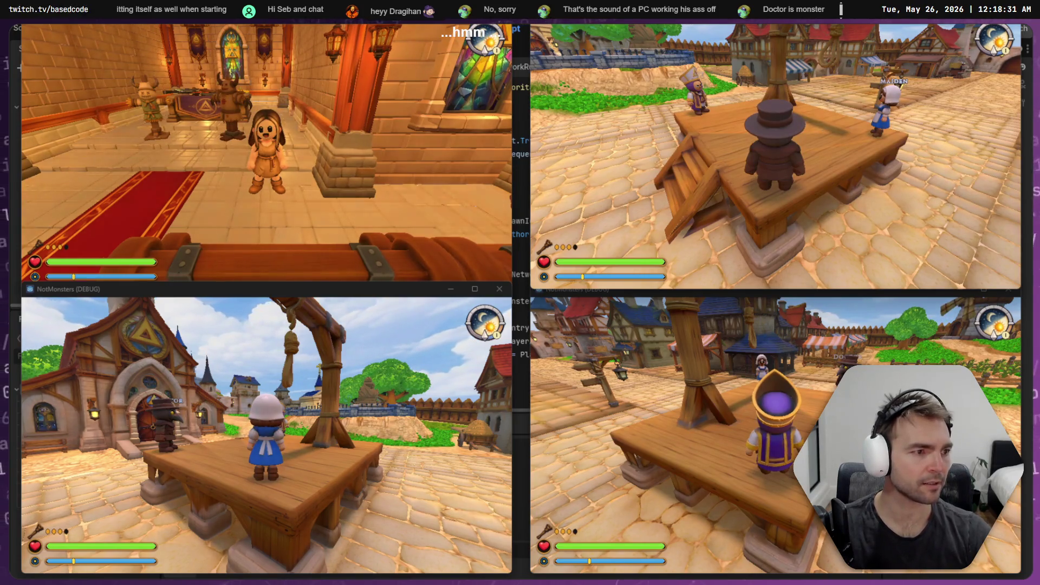
- Walk the top-left player's girl out of the chapel and along the gallows platform
click(265, 152)
key(w)
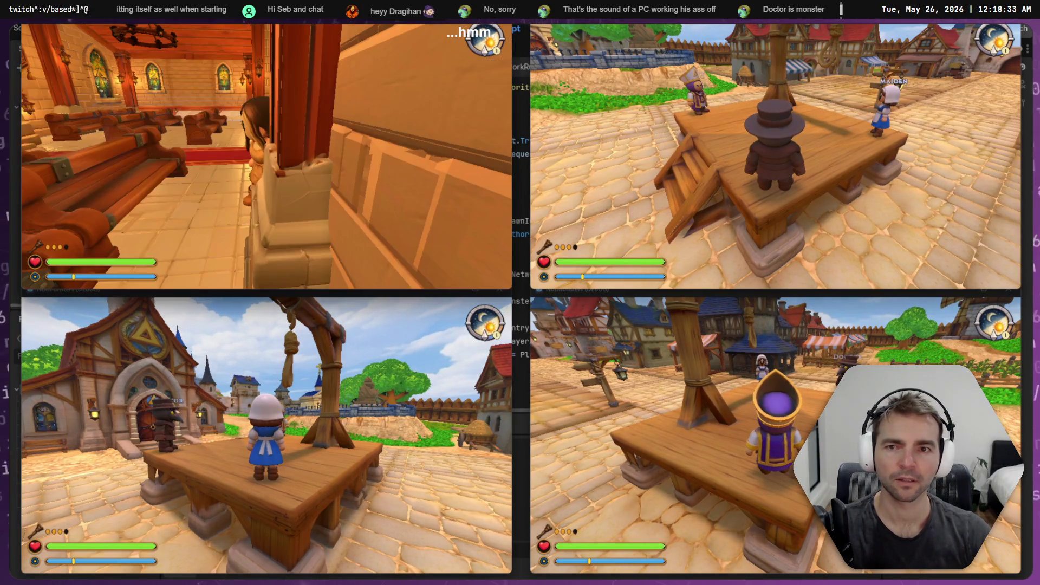
key(w)
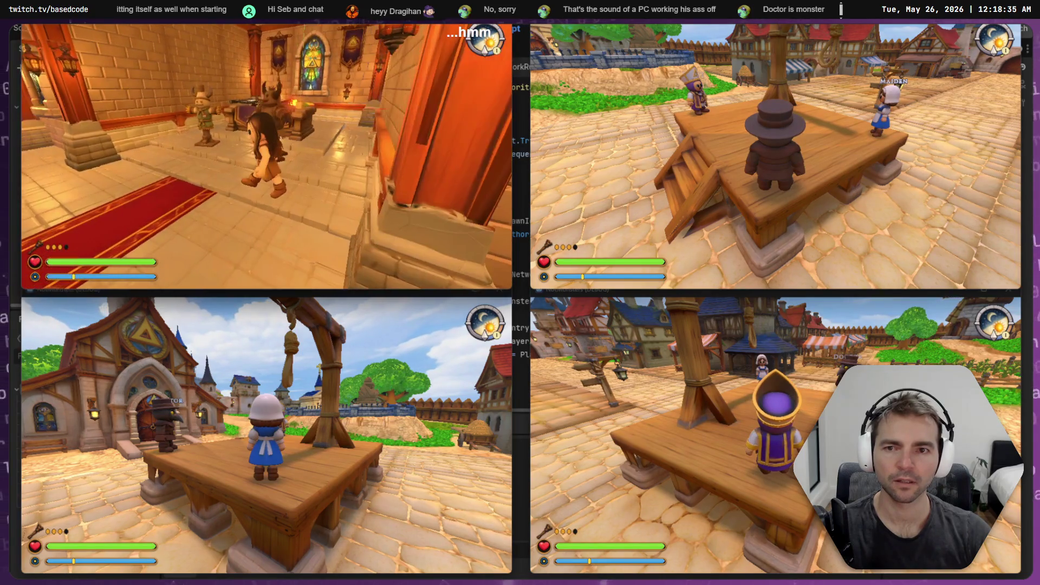
key(w)
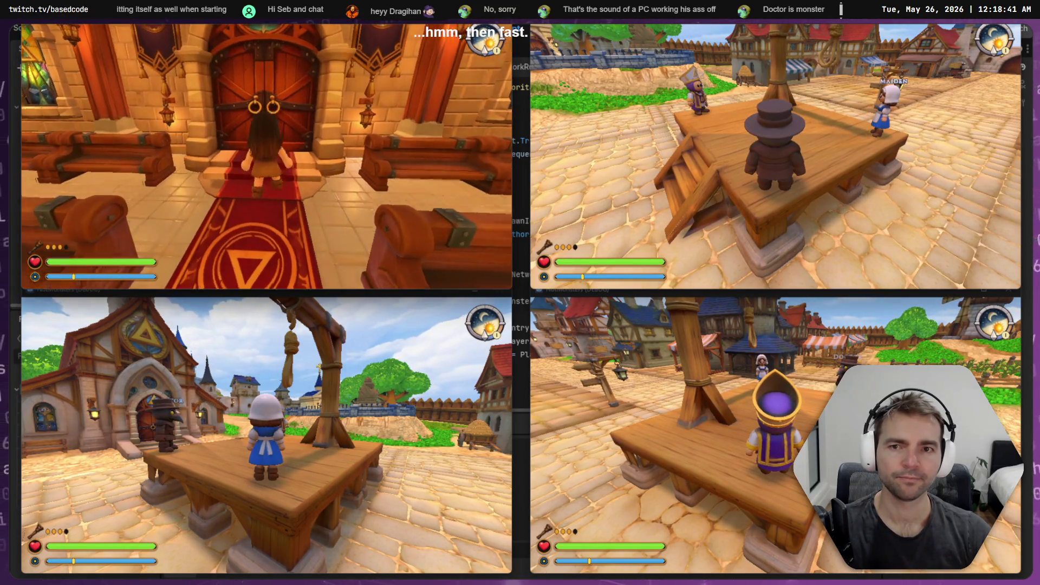
key(f)
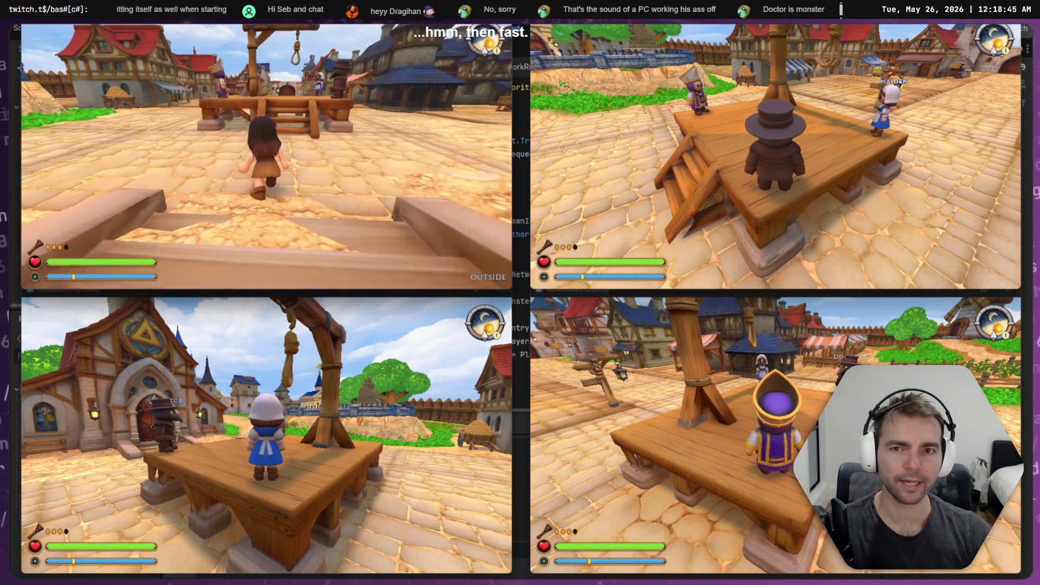
key(w)
key(w)
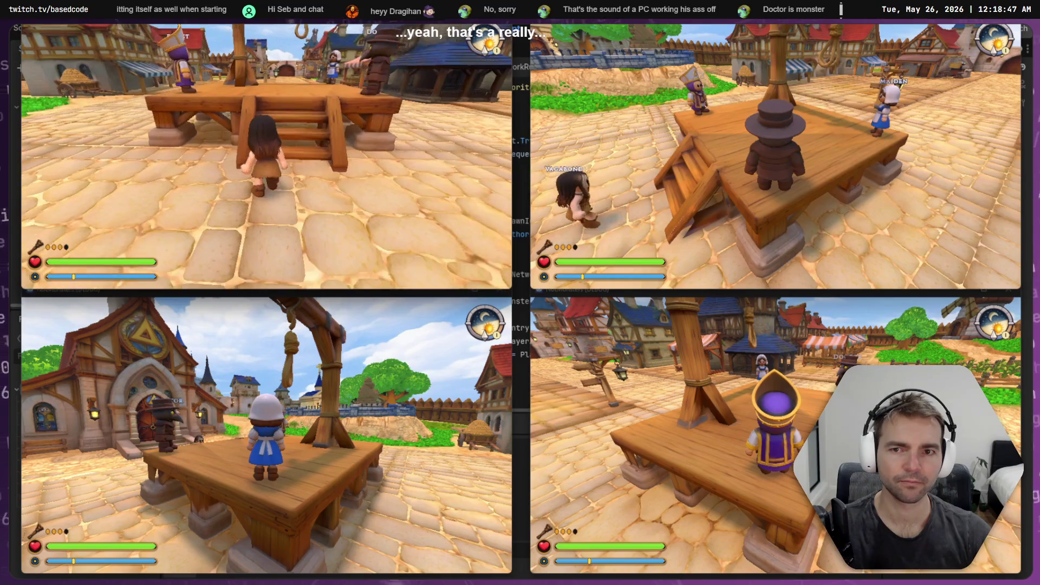
key(w)
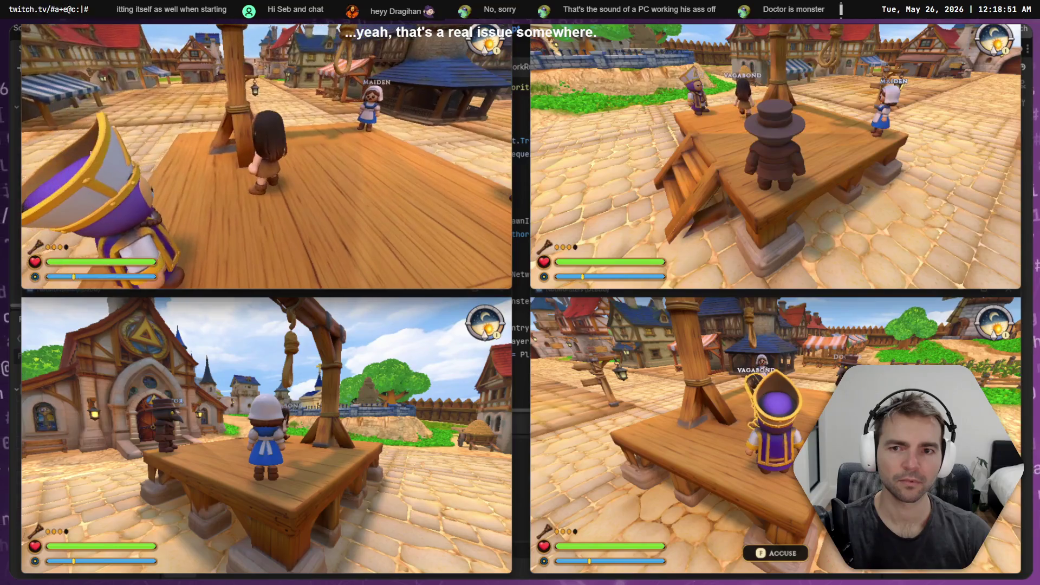
key(w)
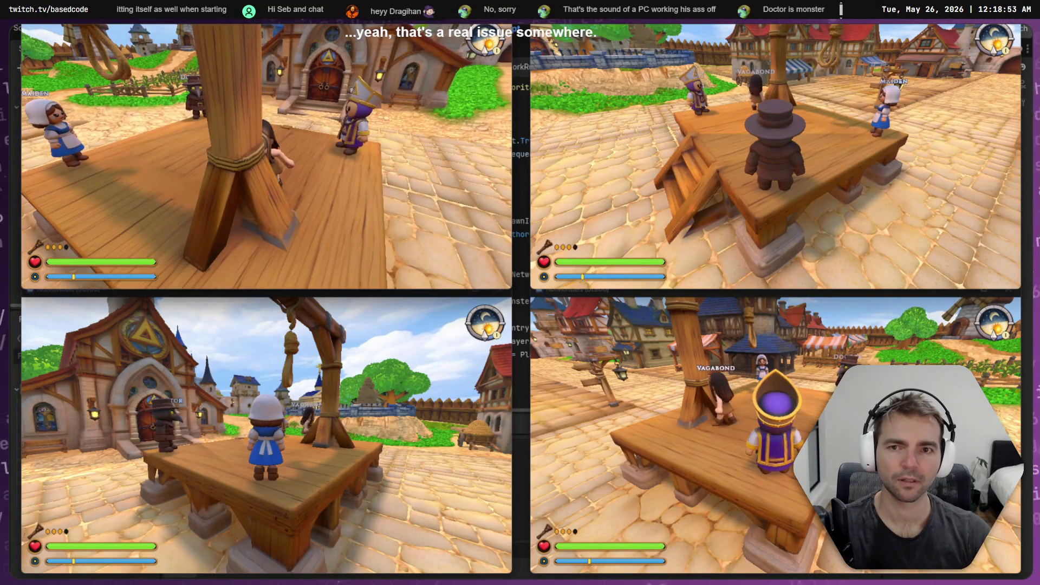
key(w)
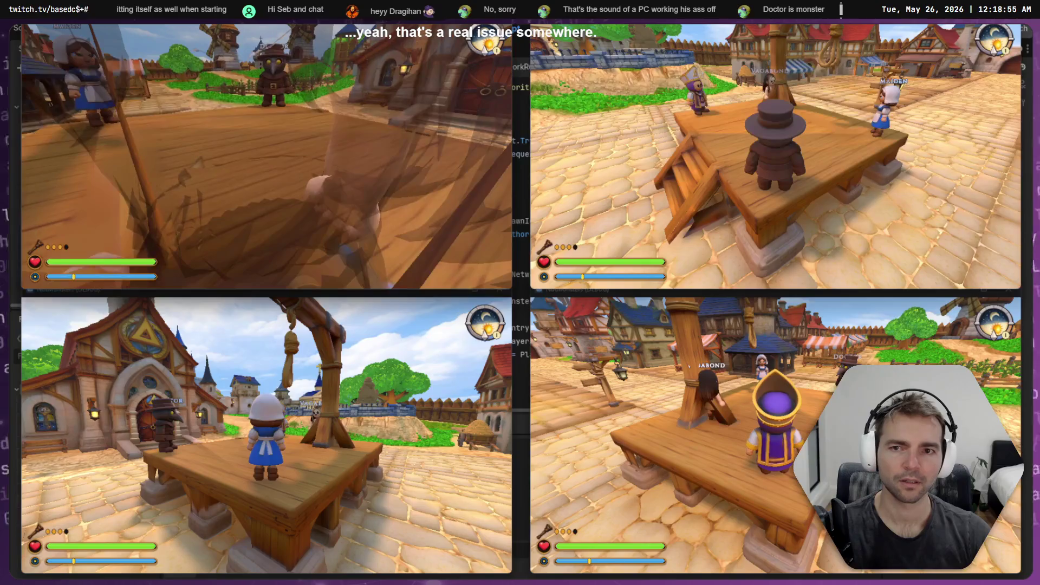
key(w)
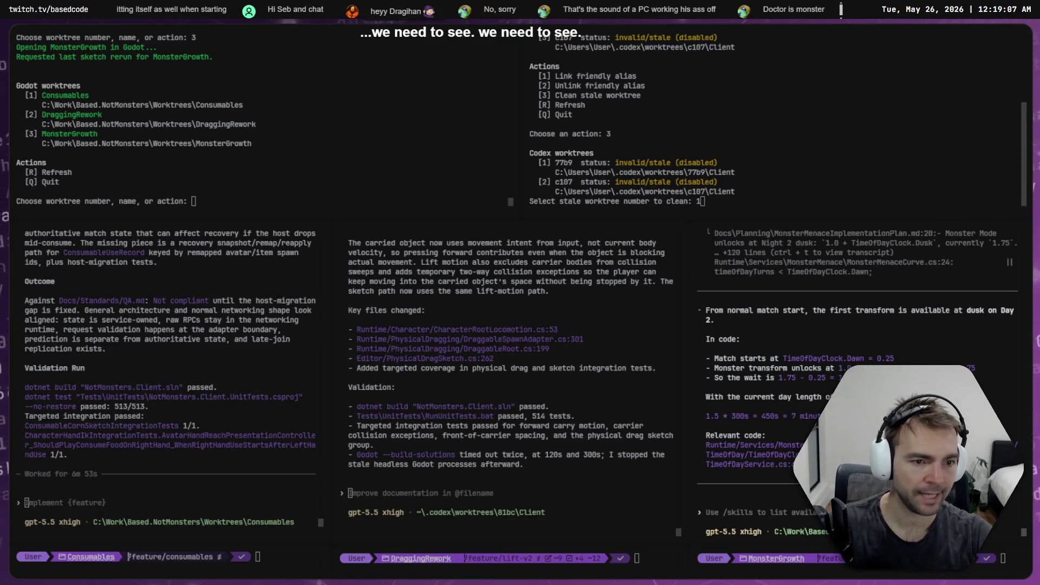
- Send the MonsterGrowth session a question about the day monsters appear and their visibility
text(At what day do we see the)
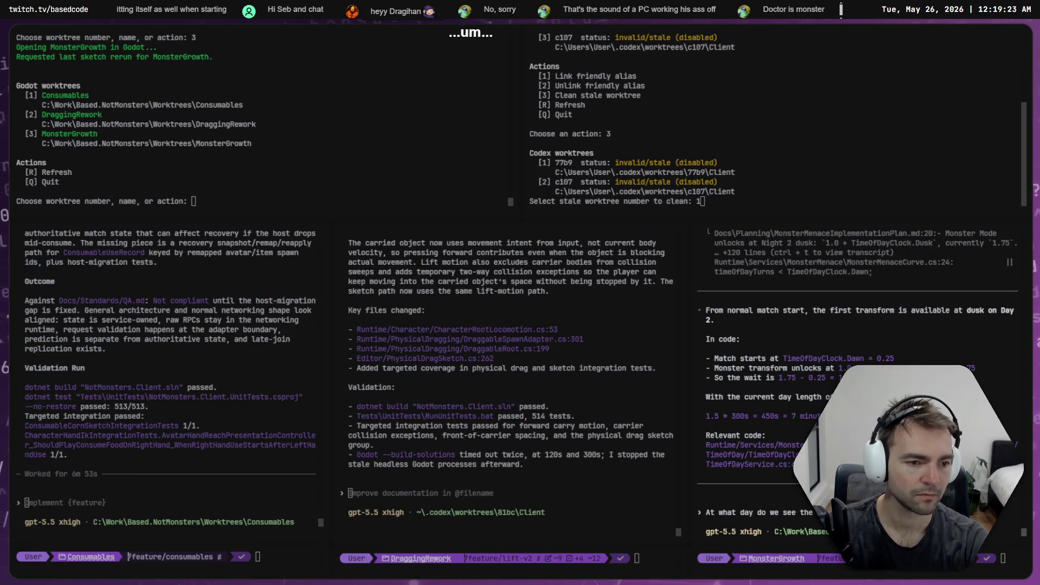
text(monsters, and who sees i)
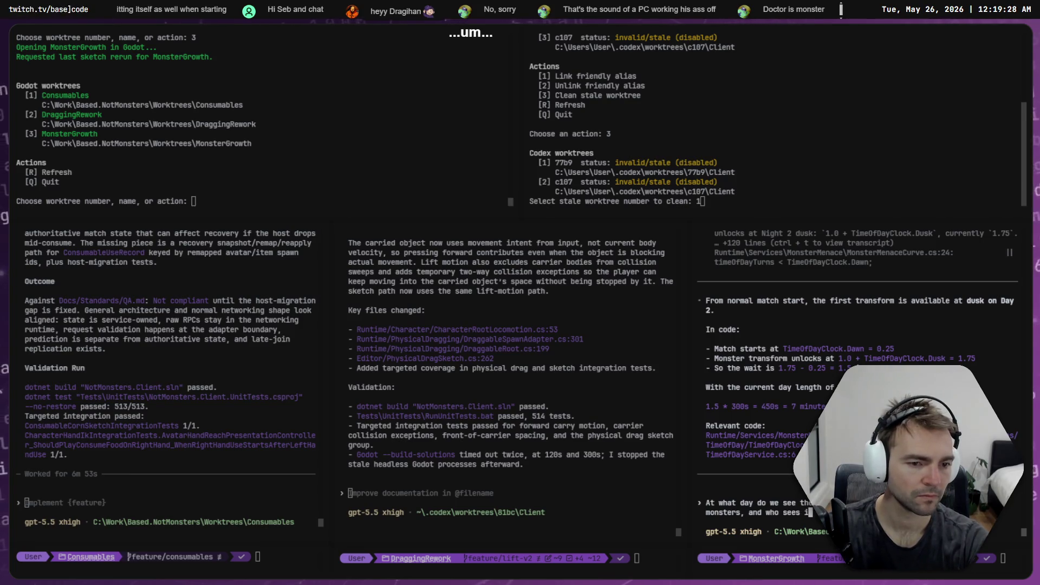
key(Return)
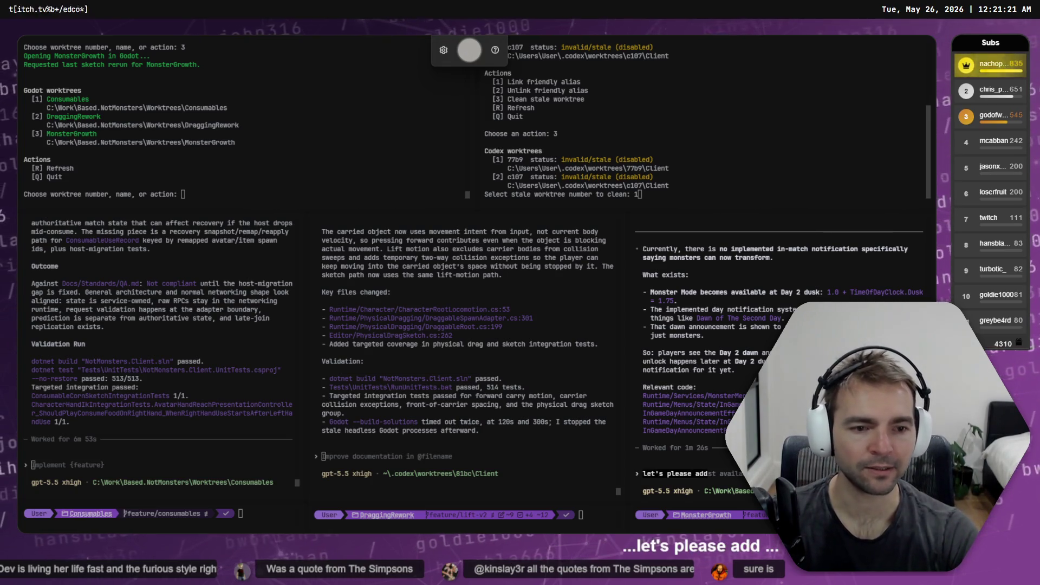
- Ask Codex for a dedicated dusk notification on Day 2, adding on a new line that only monsters see it
text(a dedicat)
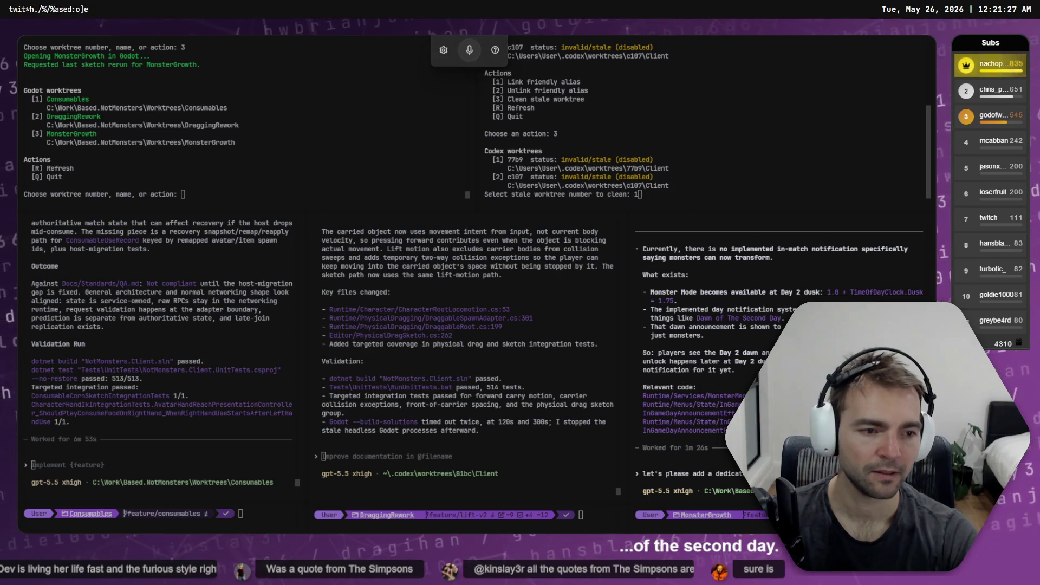
key(shift+Return)
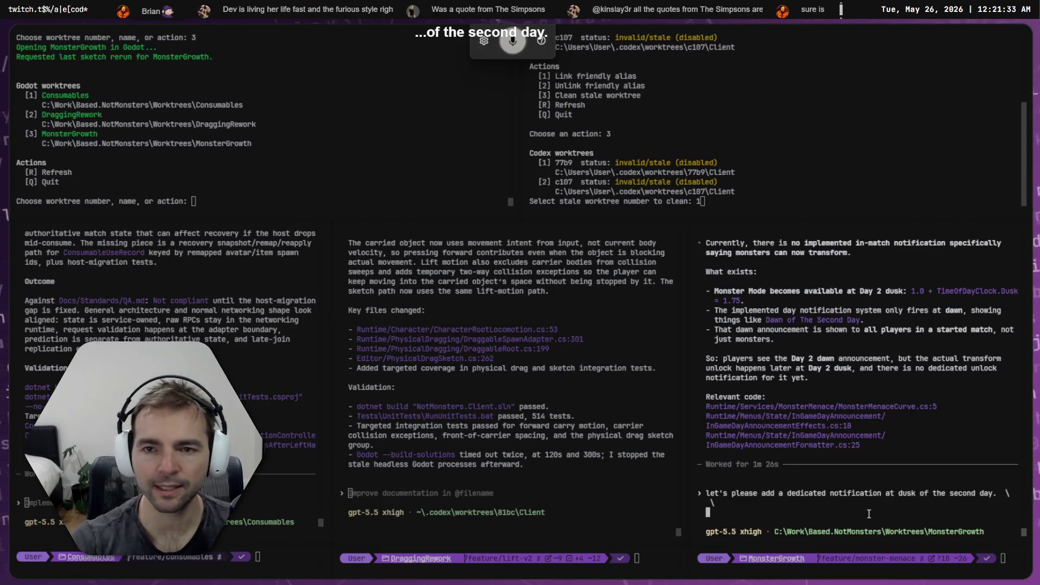
text(this notification should only appear)
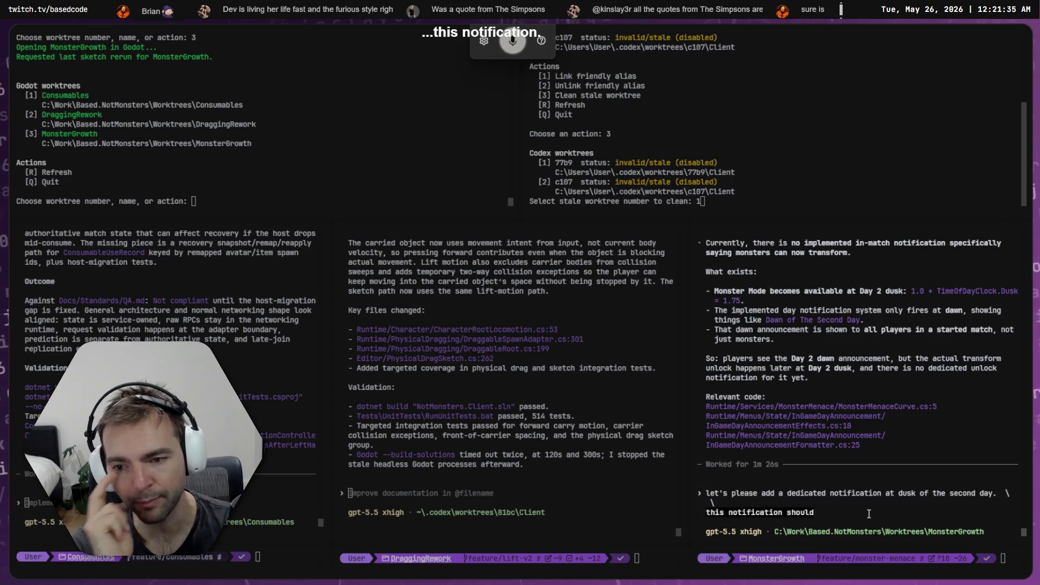
text( to monsters)
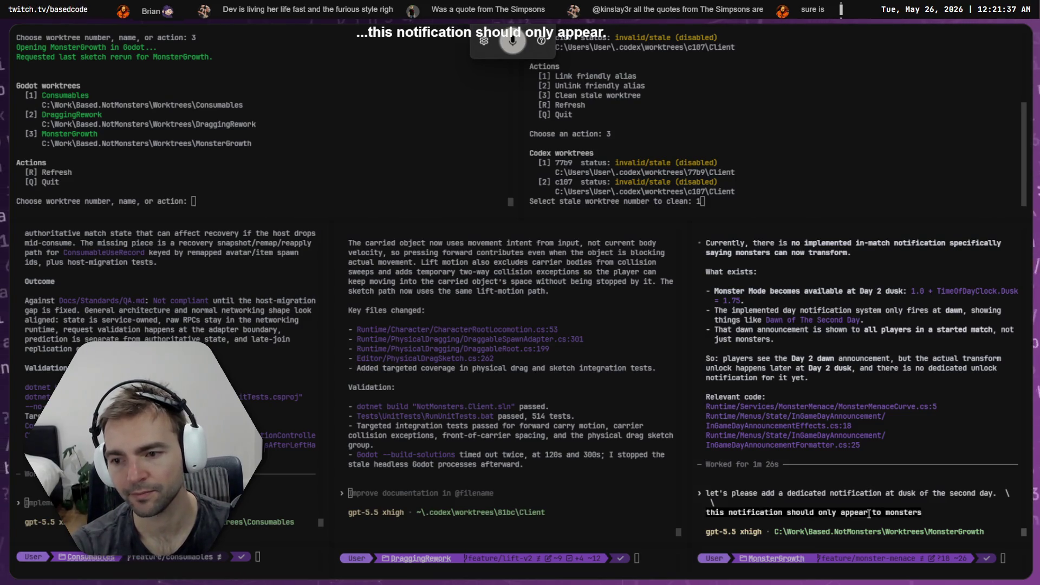
text(.)
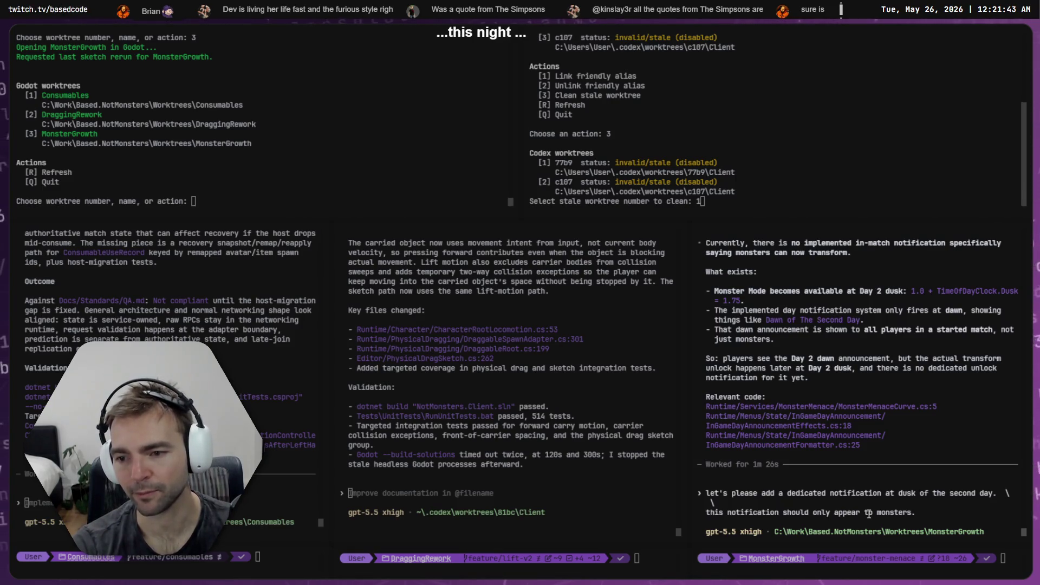
text(for)
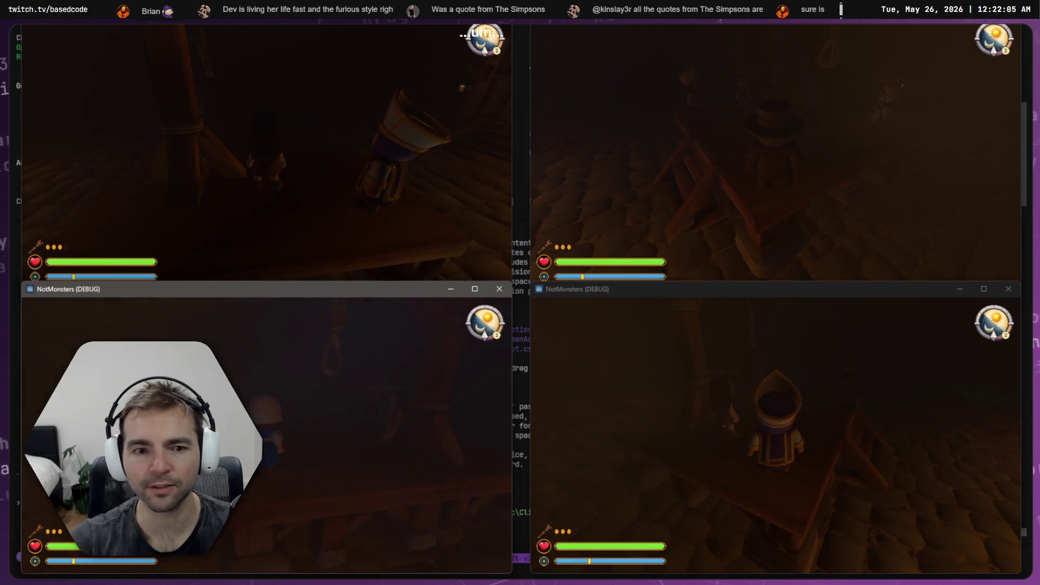
- Check the bottom-left player's scoreboard at nightfall, then let the match run into morning
key(Tab)
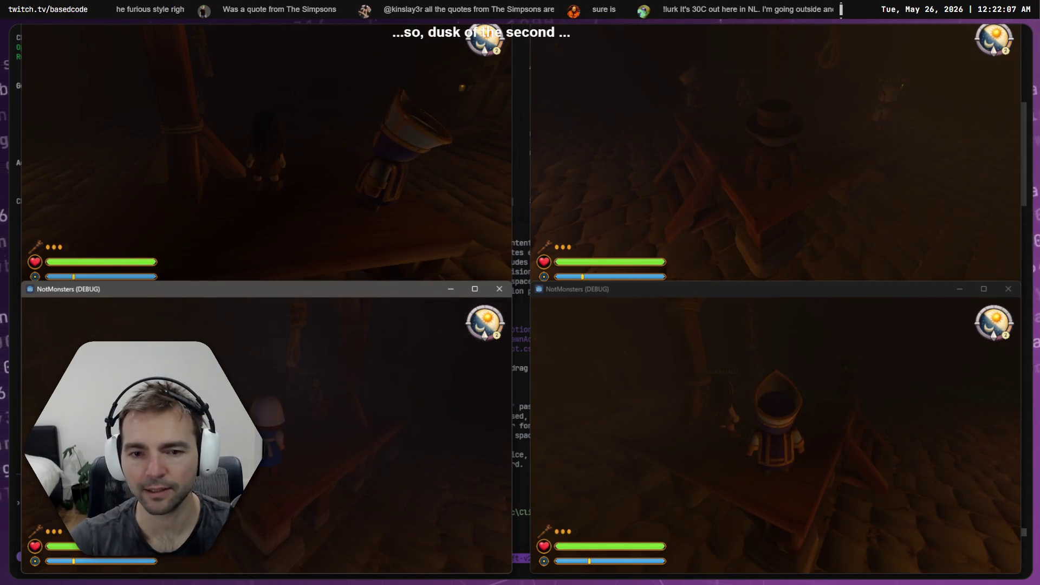
click(775, 434)
key(alt+Tab)
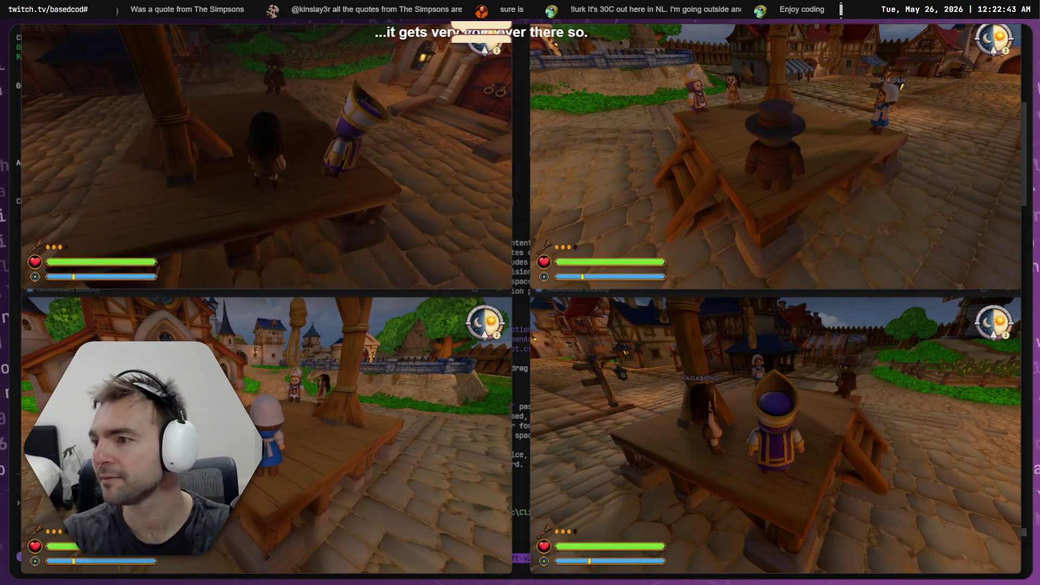
key(alt+Tab)
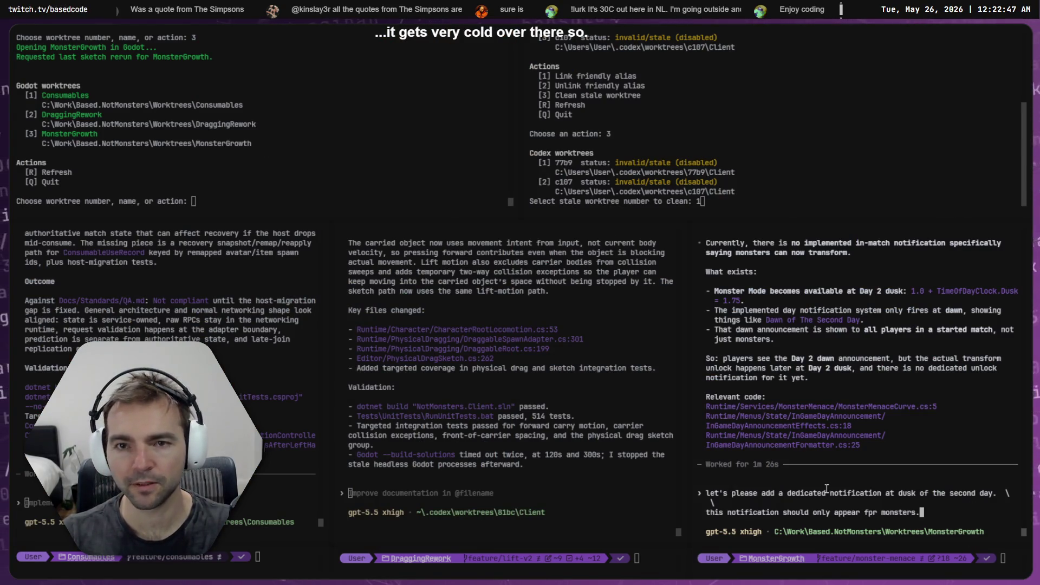
- Review the lag-fix session's diffs and test output, selecting the new InteractionTargetIntegrationTests file name
key(ctrl+Tab)
key(ctrl+Tab)
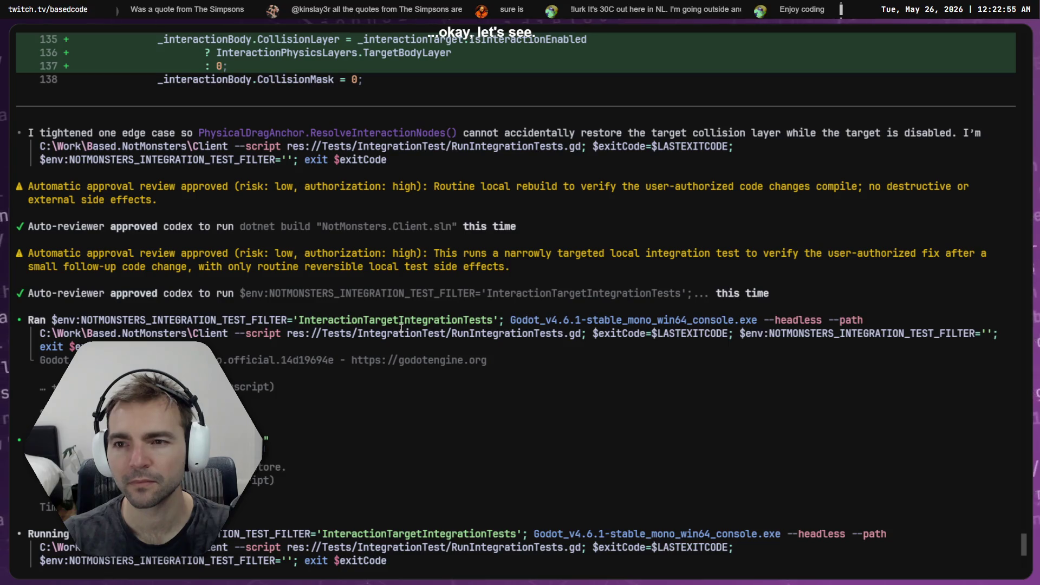
scroll(401, 328, up, 7)
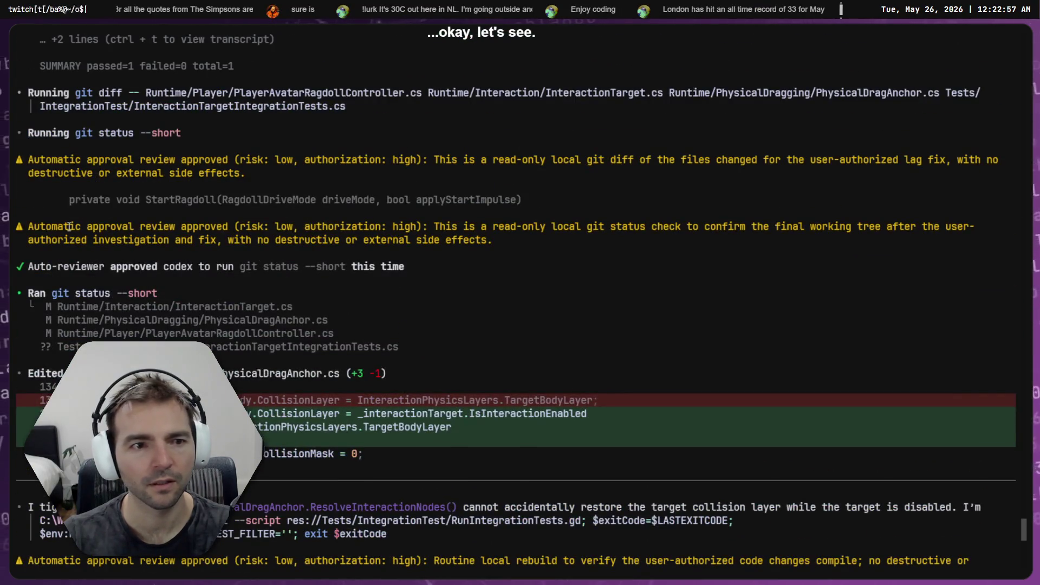
scroll(331, 317, up, 10)
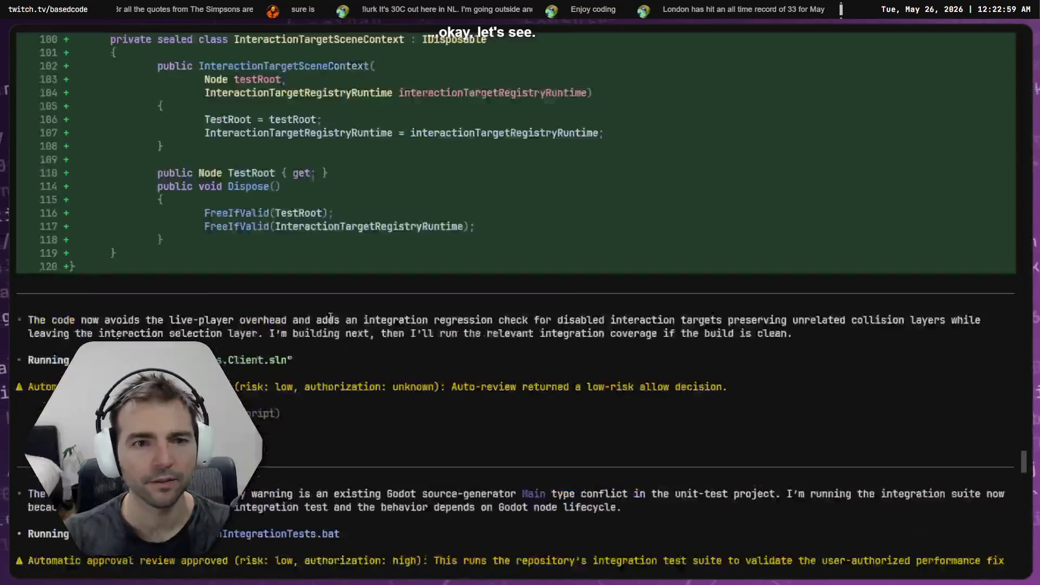
scroll(442, 371, up, 4)
scroll(492, 376, down, 8)
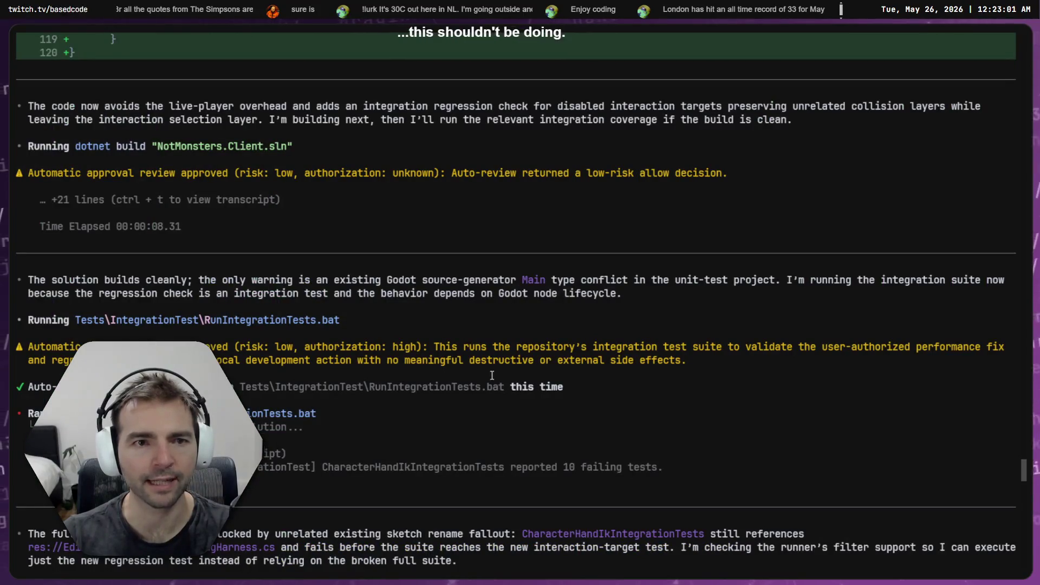
drag(1024, 470, 1014, 402)
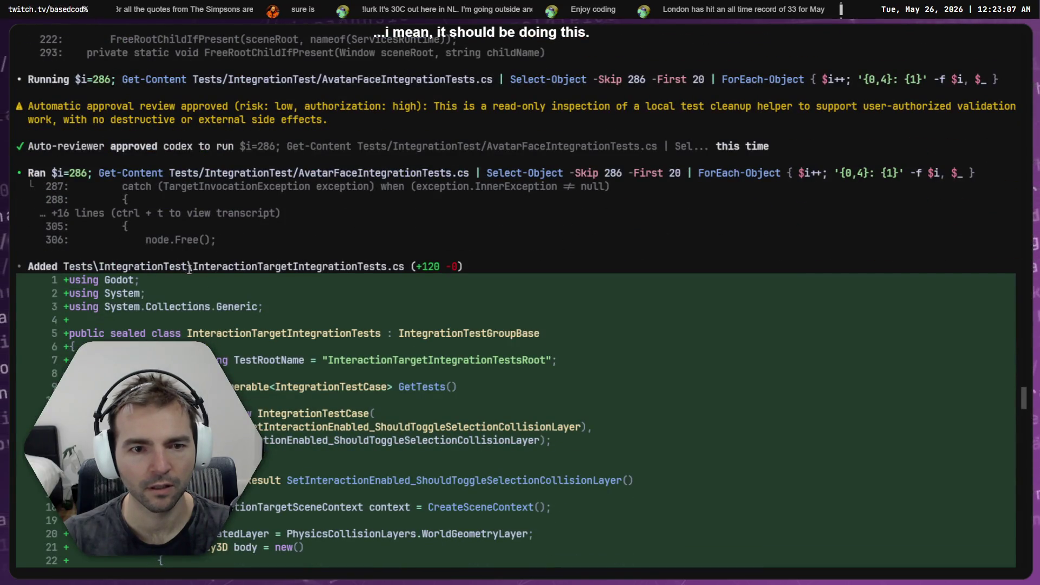
mouse_move(193, 266)
mouse_down()
mouse_move(392, 253)
mouse_move(401, 266)
mouse_move(391, 266)
mouse_up()
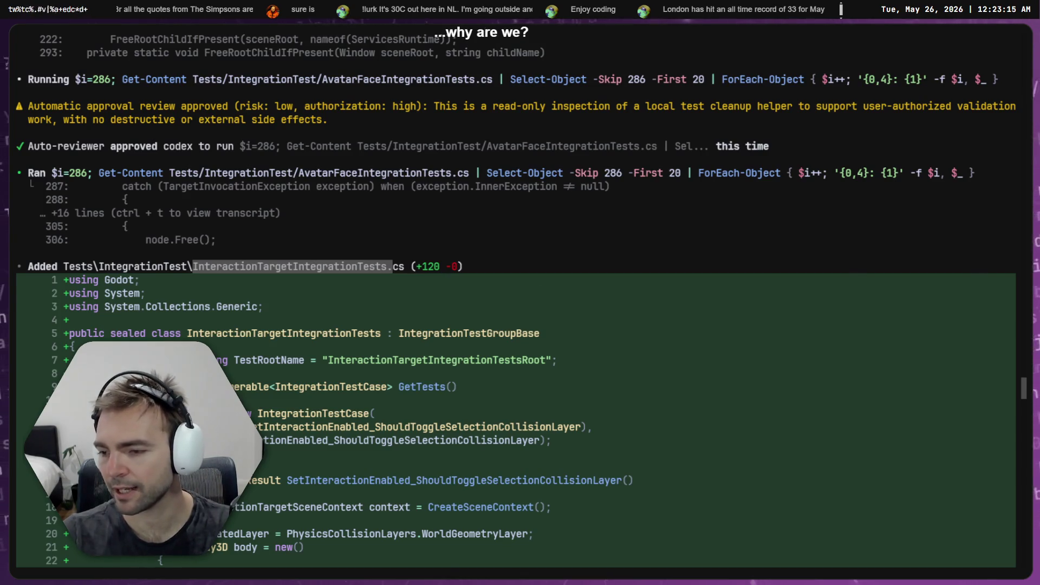
key(alt+Tab)
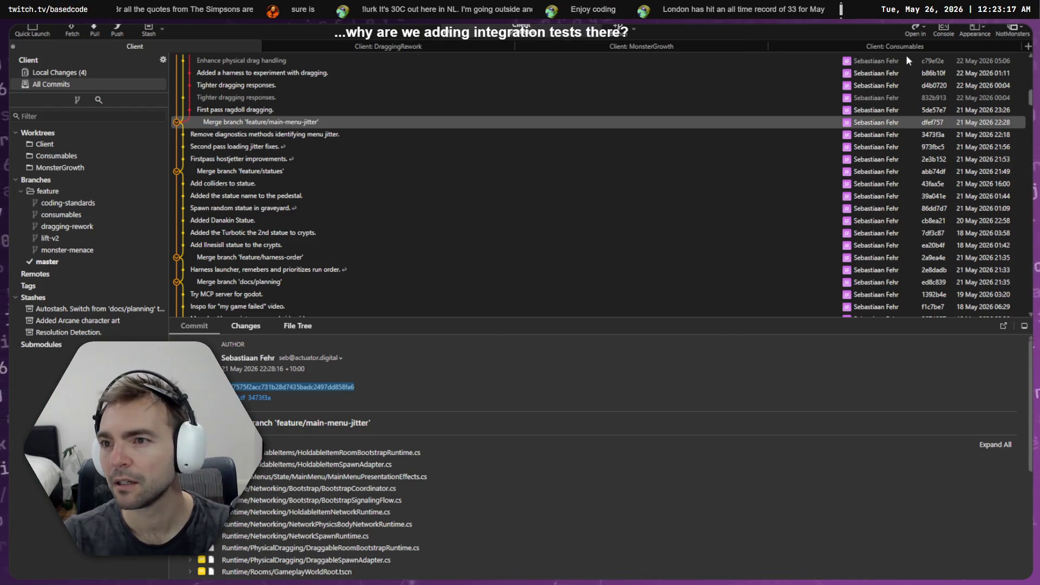
- View the diffs of InteractionTargetIntegrationTests, PlayerAvatarRagdollController, PhysicalDragAnchor and InteractionTarget in Local Changes
click(145, 46)
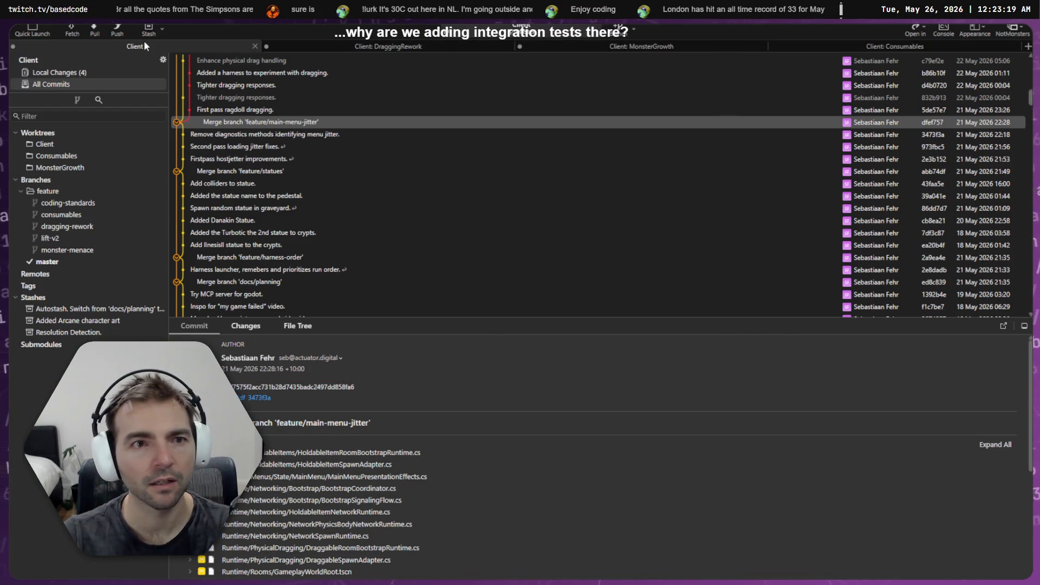
click(83, 71)
click(265, 184)
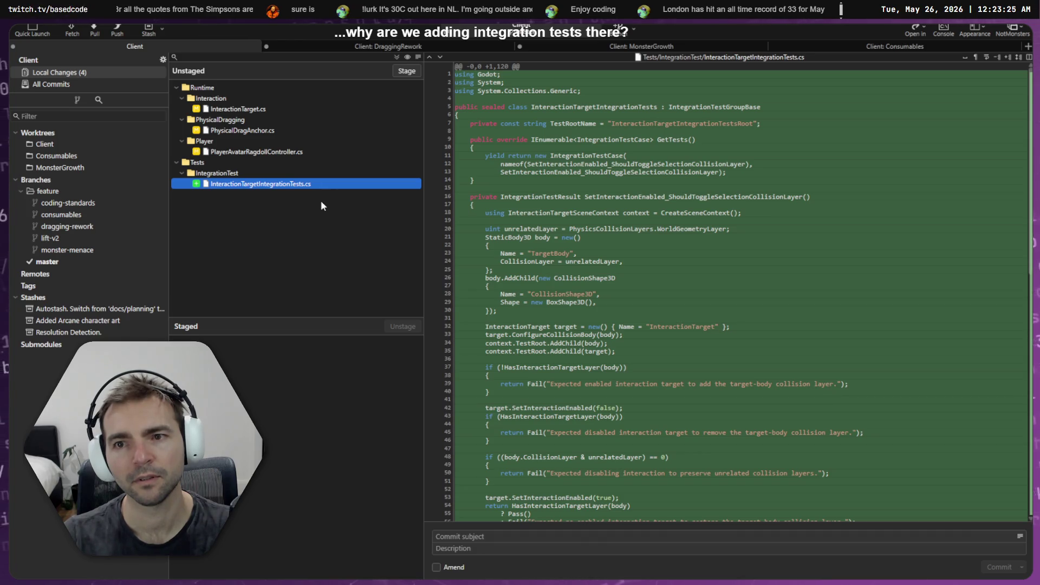
click(239, 153)
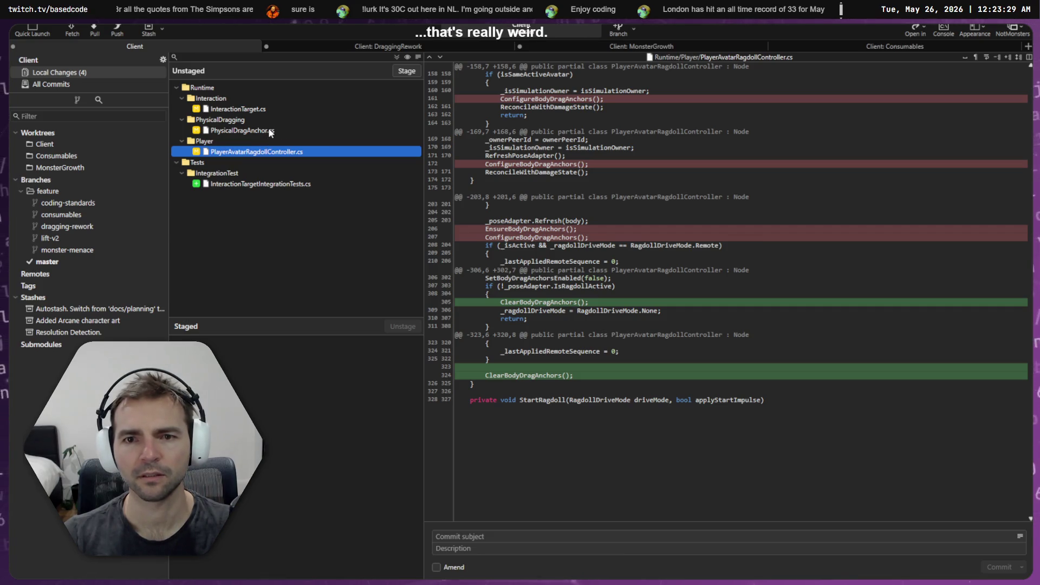
click(269, 131)
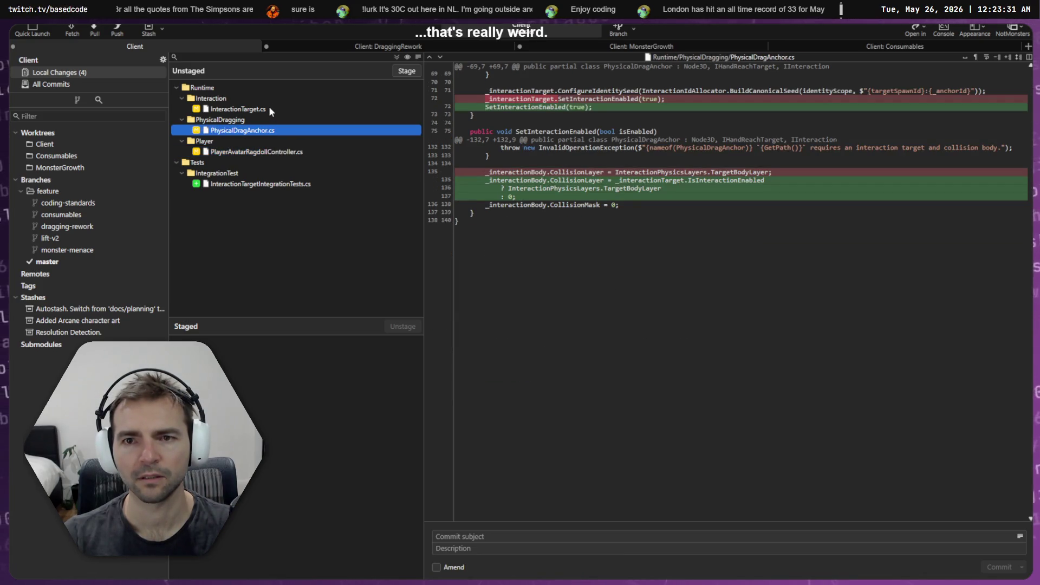
click(270, 109)
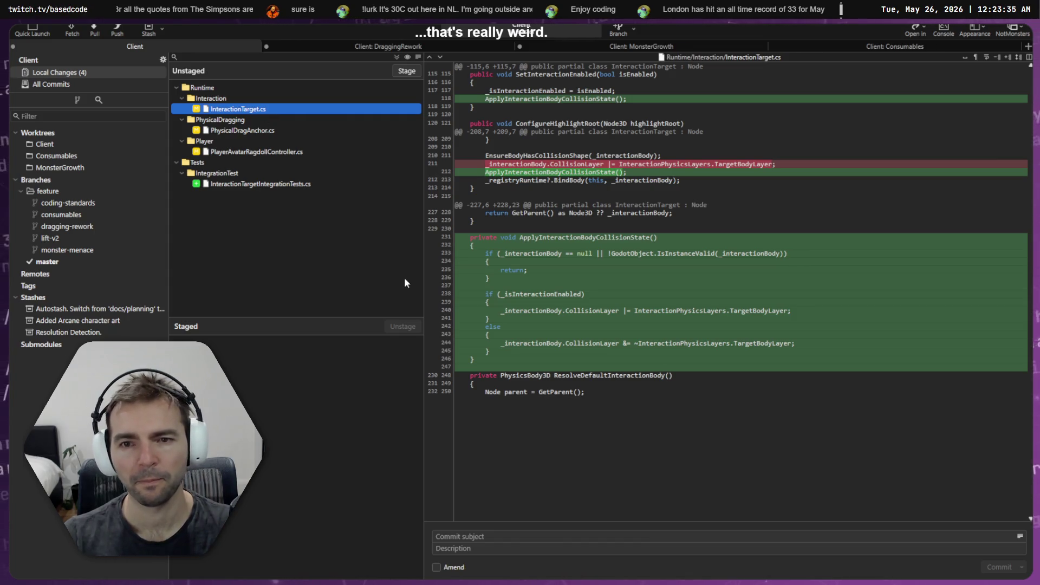
key(alt+Tab)
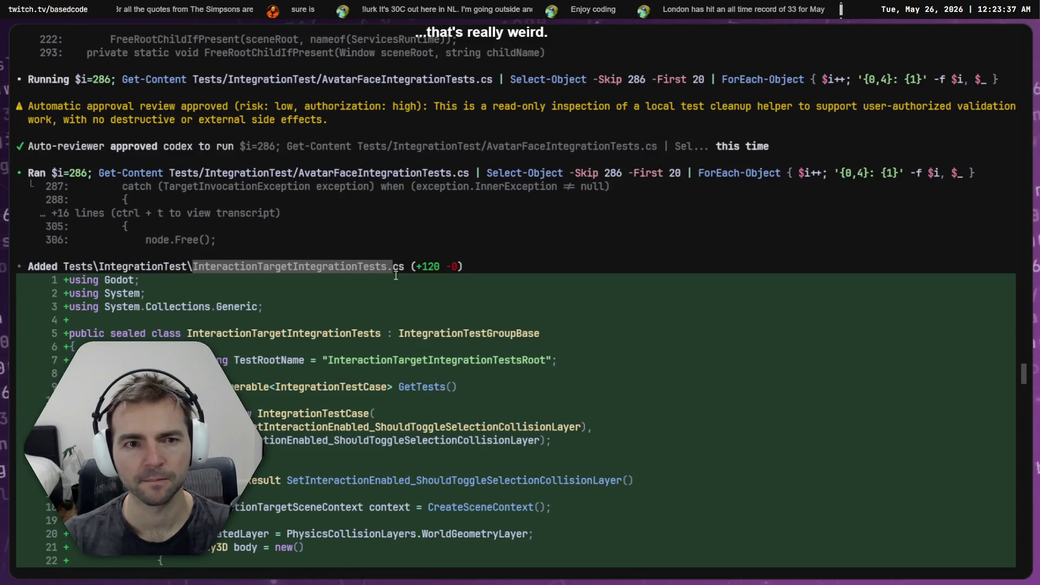
- Scroll to the top of the transcript and reread the original multi-client lag prompt
scroll(396, 276, up, 15)
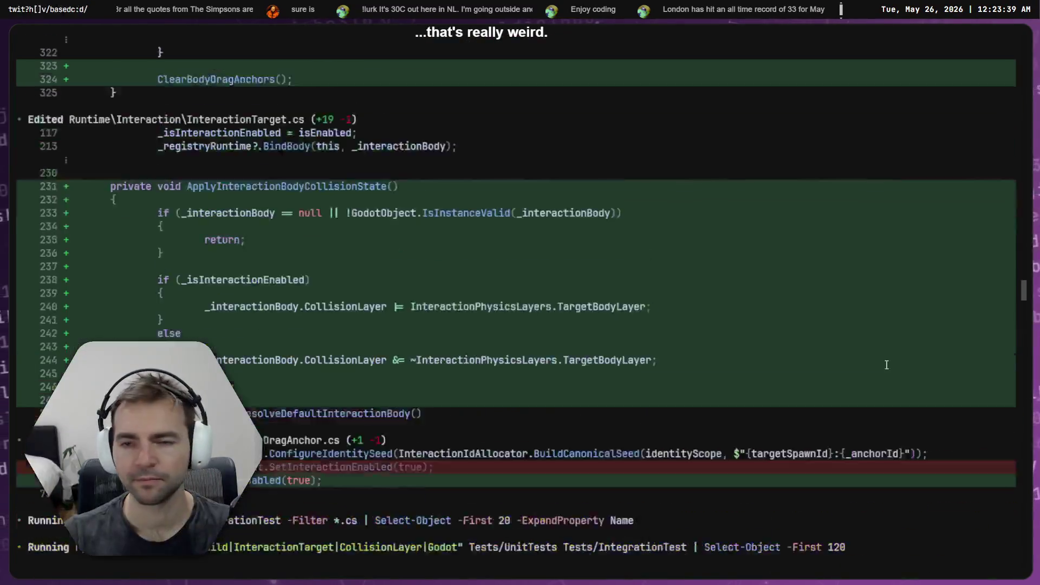
scroll(887, 364, up, 15)
scroll(1014, 175, up, 20)
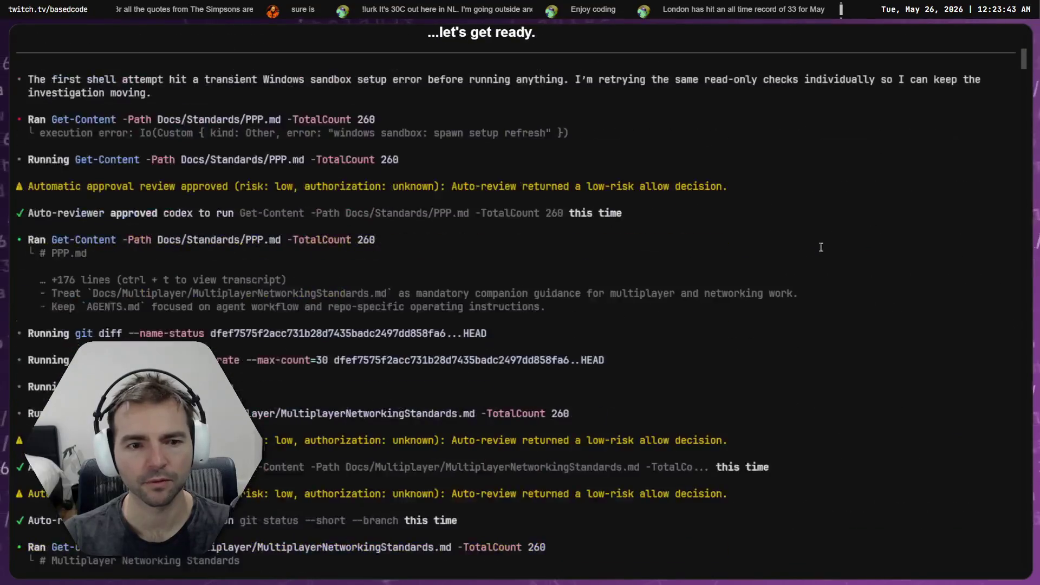
scroll(821, 247, up, 10)
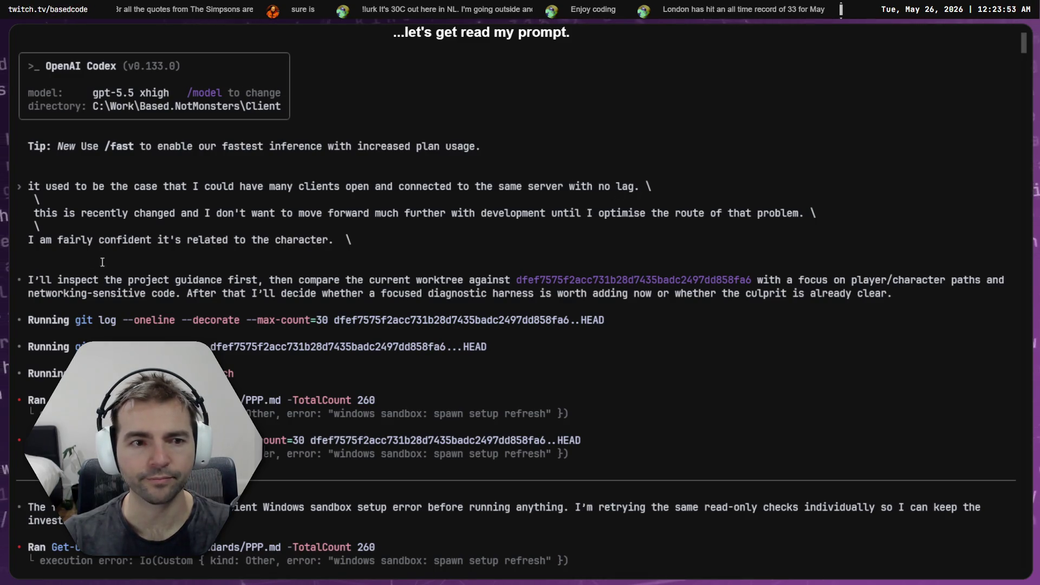
mouse_move(375, 240)
mouse_down()
mouse_move(10, 200)
mouse_move(12, 186)
mouse_up()
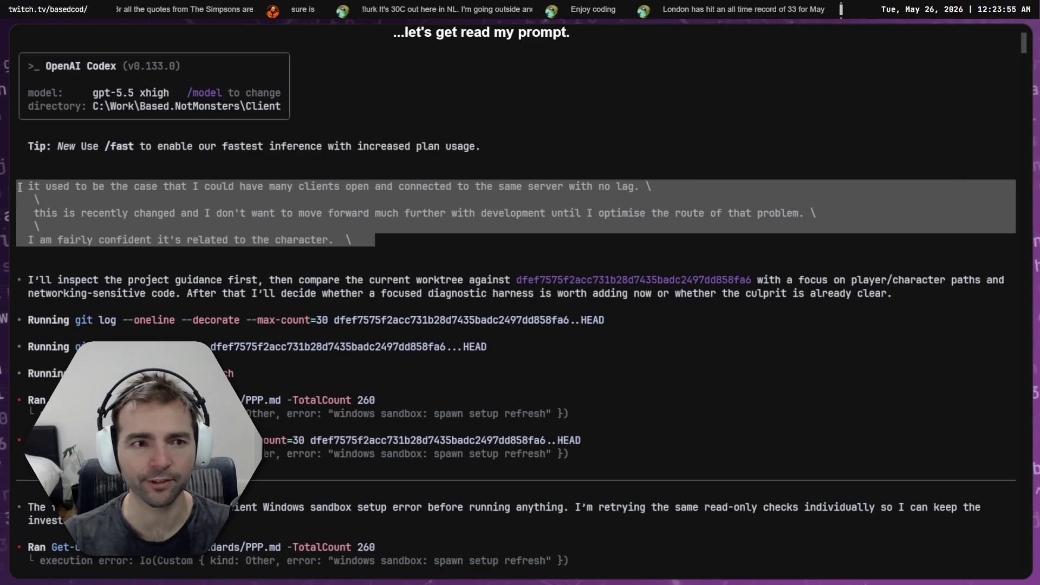
click(175, 201)
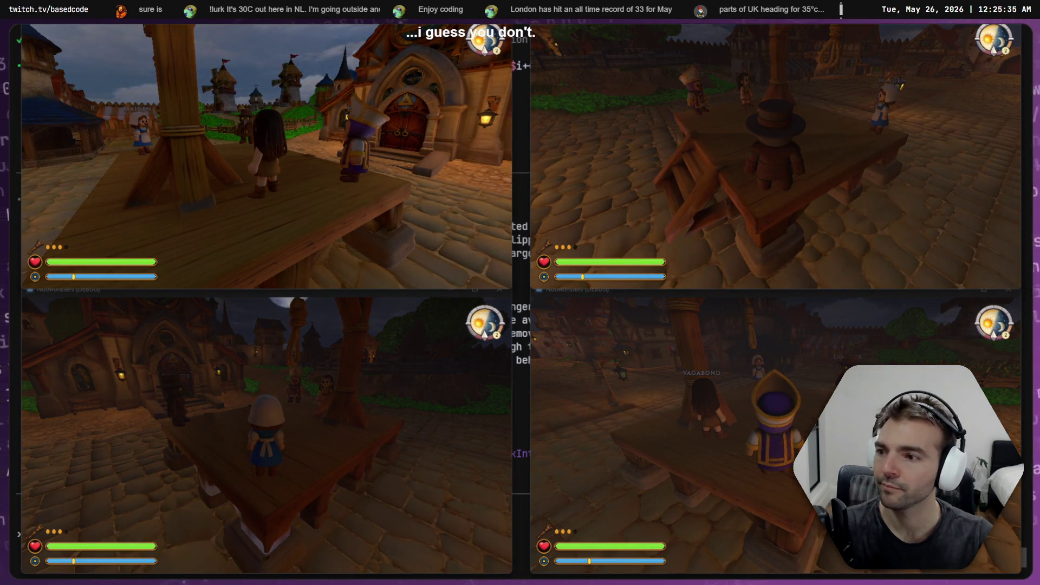
- Take control of the top-left player's character, then put the game windows away
click(465, 215)
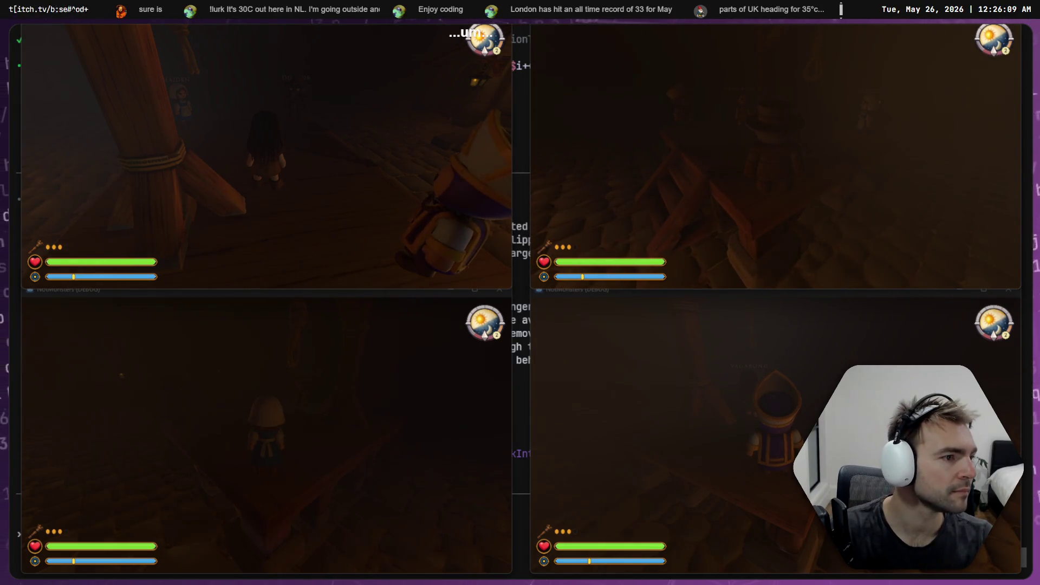
key(alt+Tab)
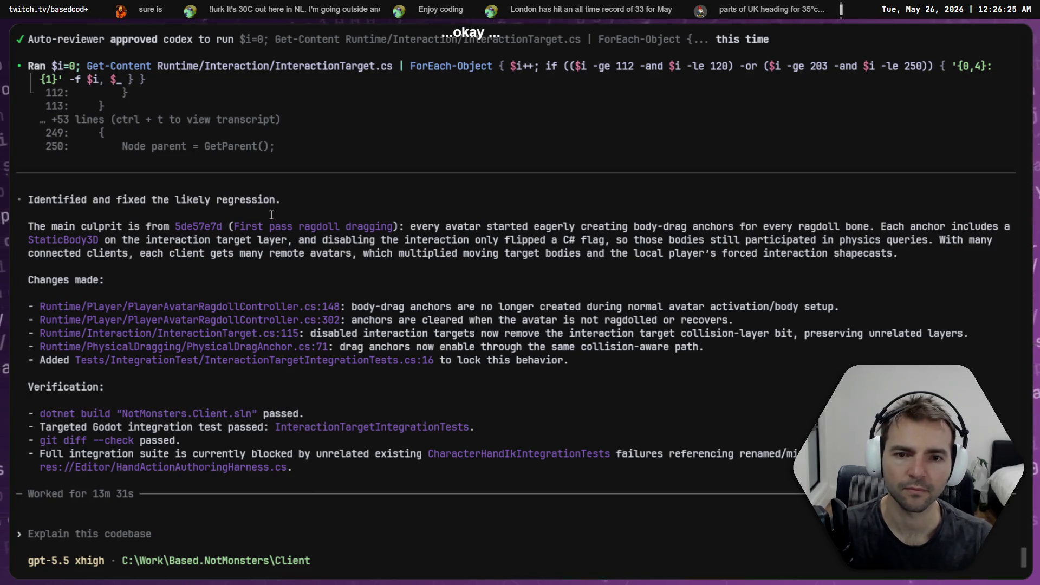
drag(304, 239, 529, 240)
click(408, 240)
drag(307, 241, 518, 241)
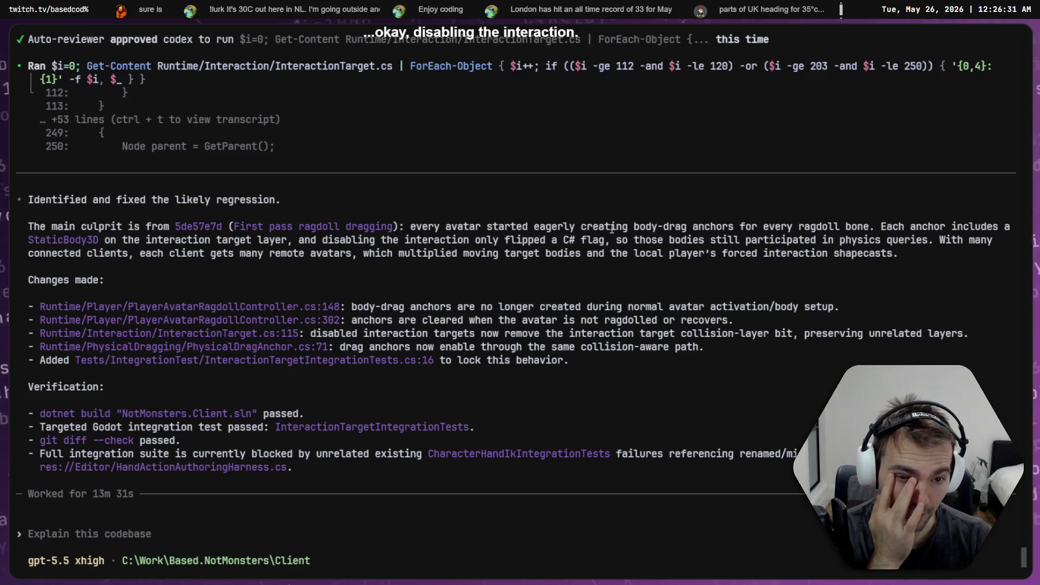
drag(641, 240, 897, 253)
click(703, 243)
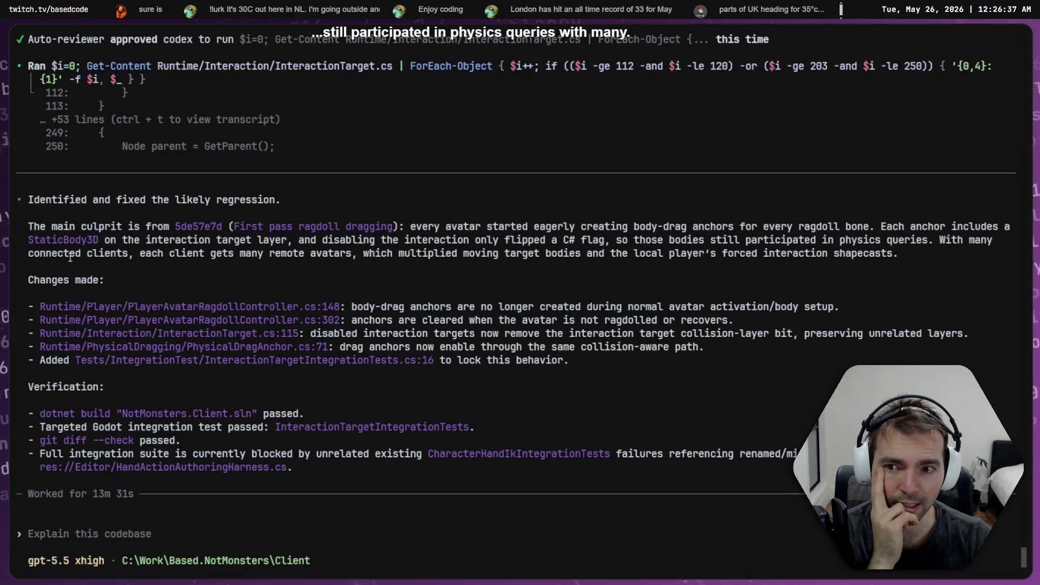
drag(142, 251, 470, 257)
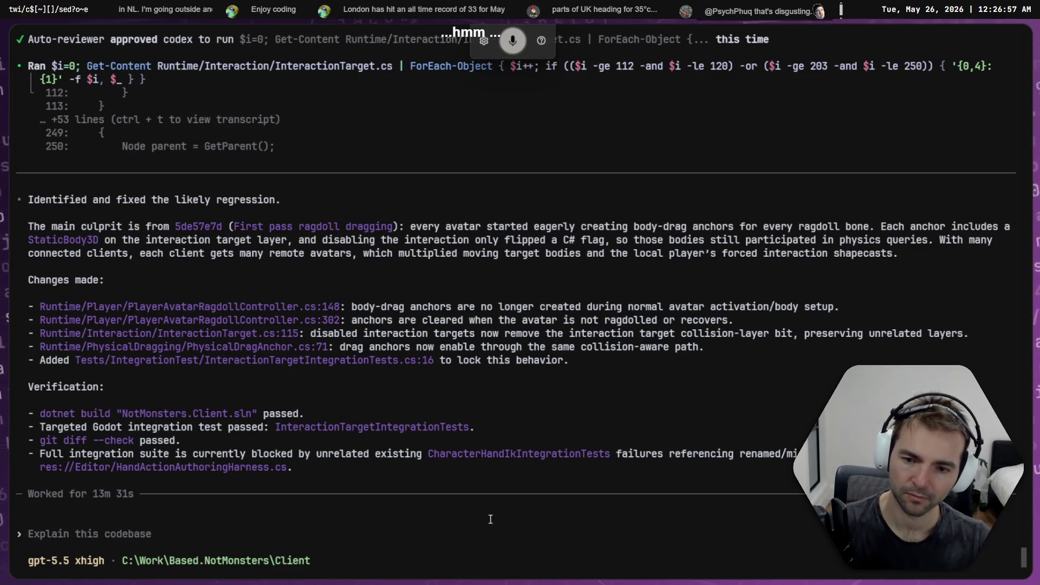
- Dictate and submit a request for a tool benchmarking the compute cost of an idle character
text(can we create a)
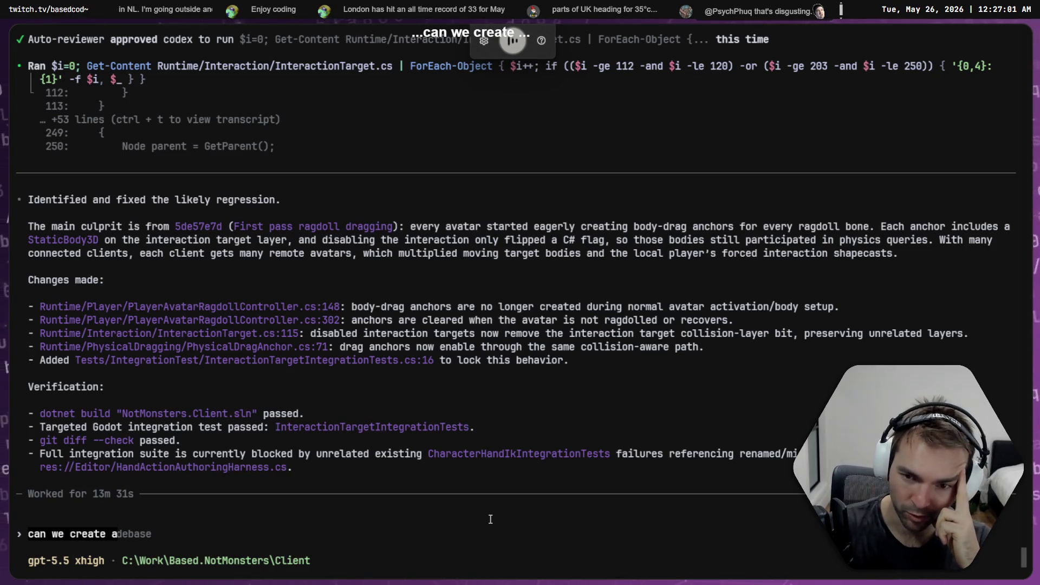
text( benchmarking tool that tests the performance of the character)
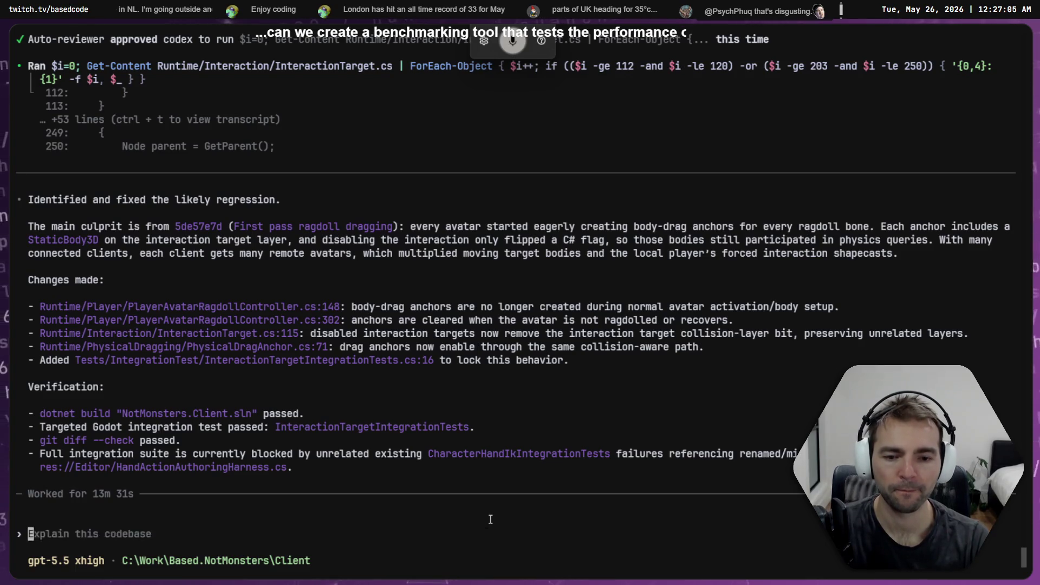
text(can we create a benchmarking tool that tests the performance of the character.)
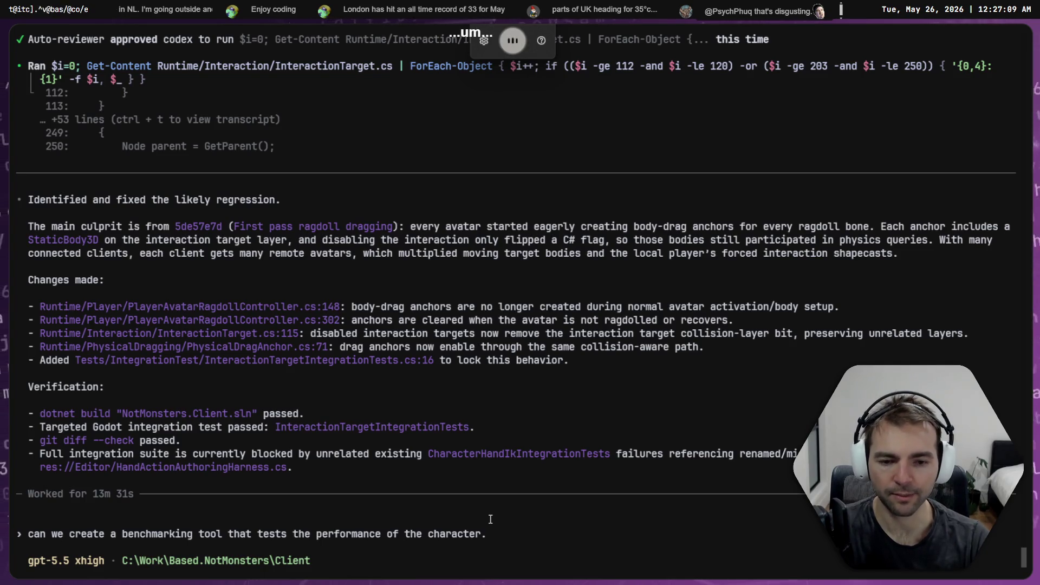
text(by this I mean just the performance of the character with)
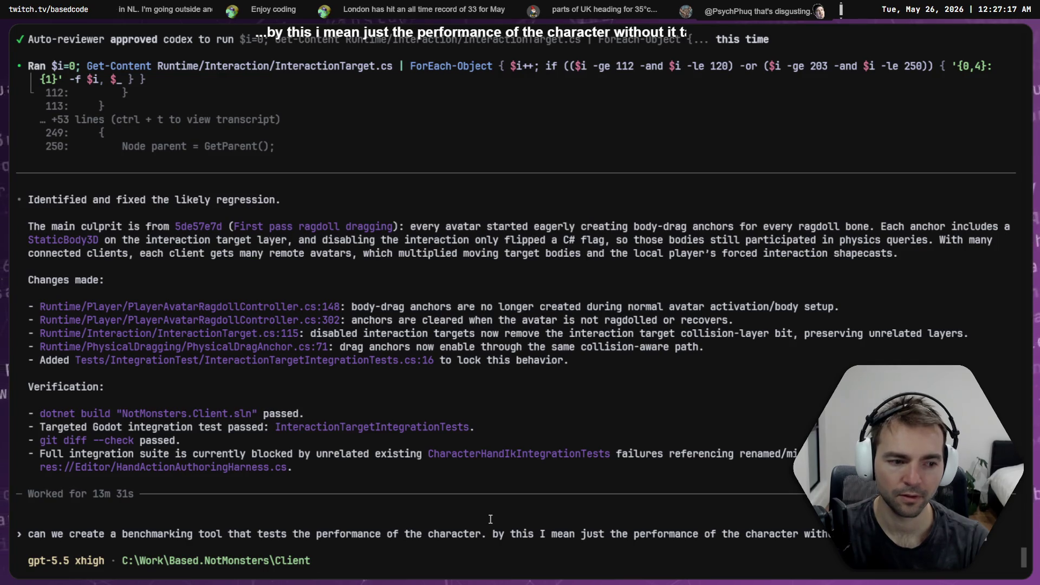
key(super+h)
text(aking any actions, to get)
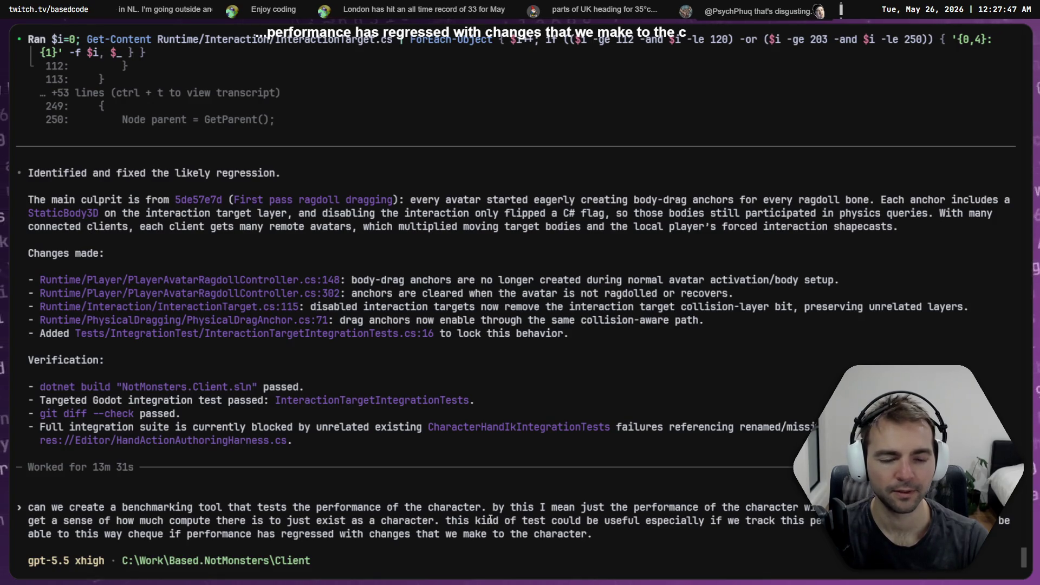
key(super+h)
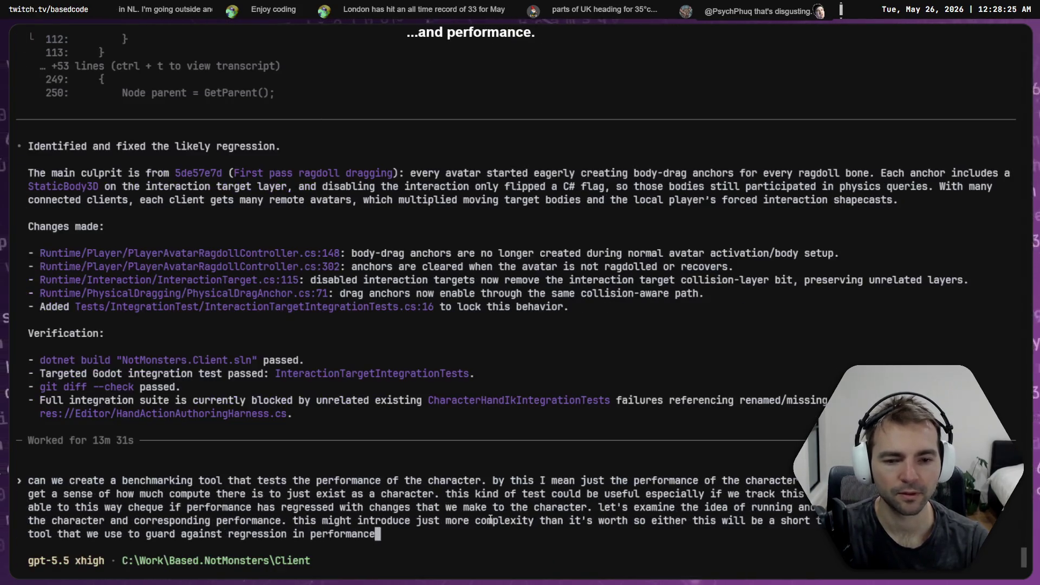
key(Return)
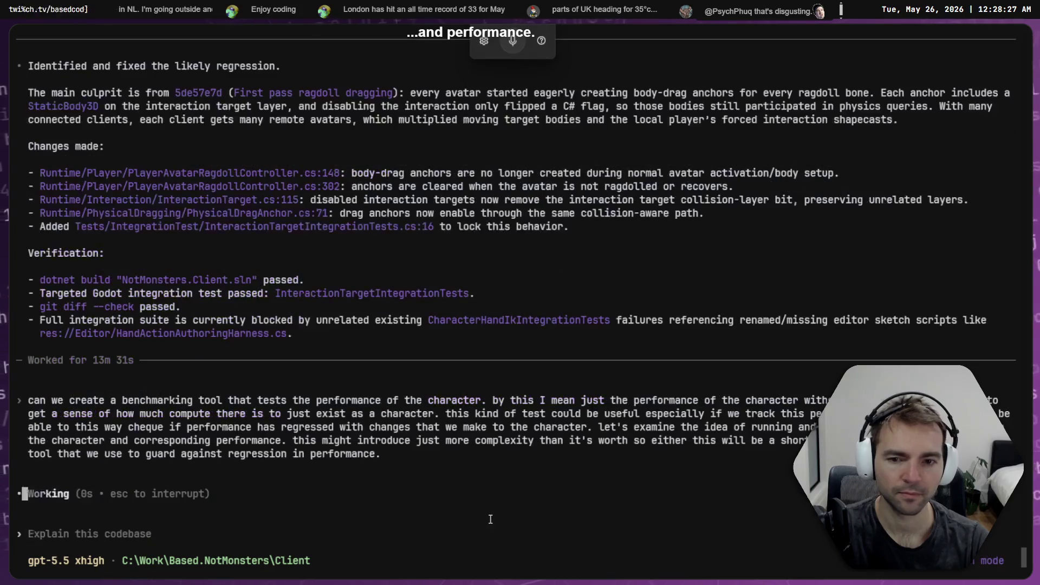
key(ctrl+Tab)
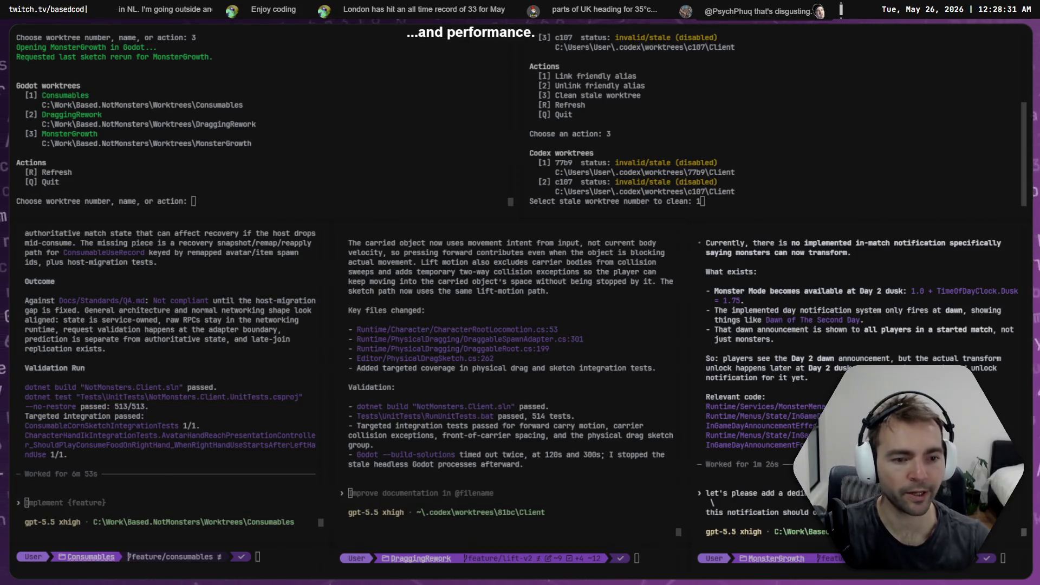
- Dictate a request for a Day 2 dusk notification shown to monsters only, in red
key(super+h)
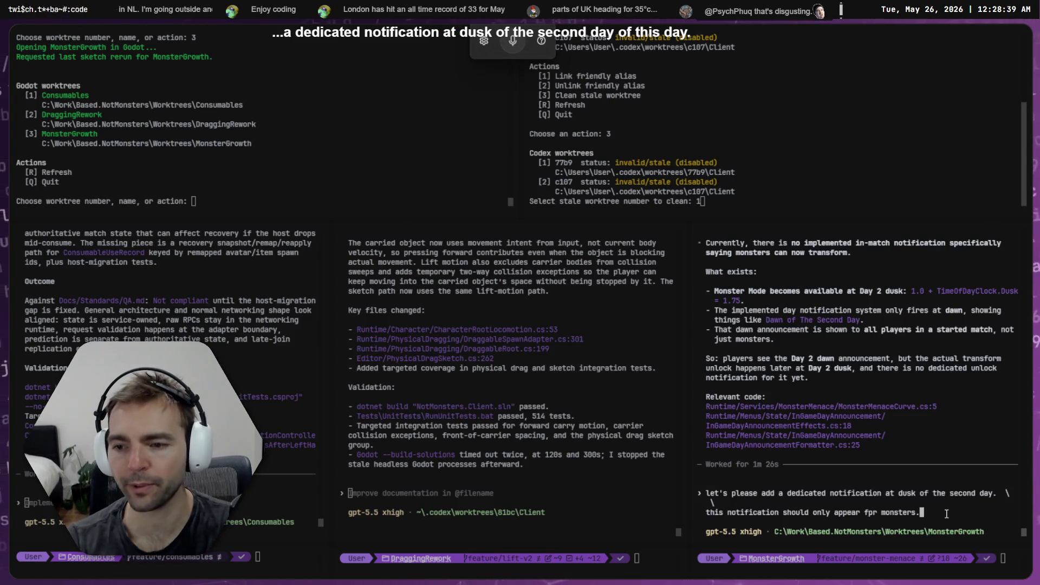
key(BackSpace)
key(BackSpace)
key(BackSpace)
text(FOR MONS)
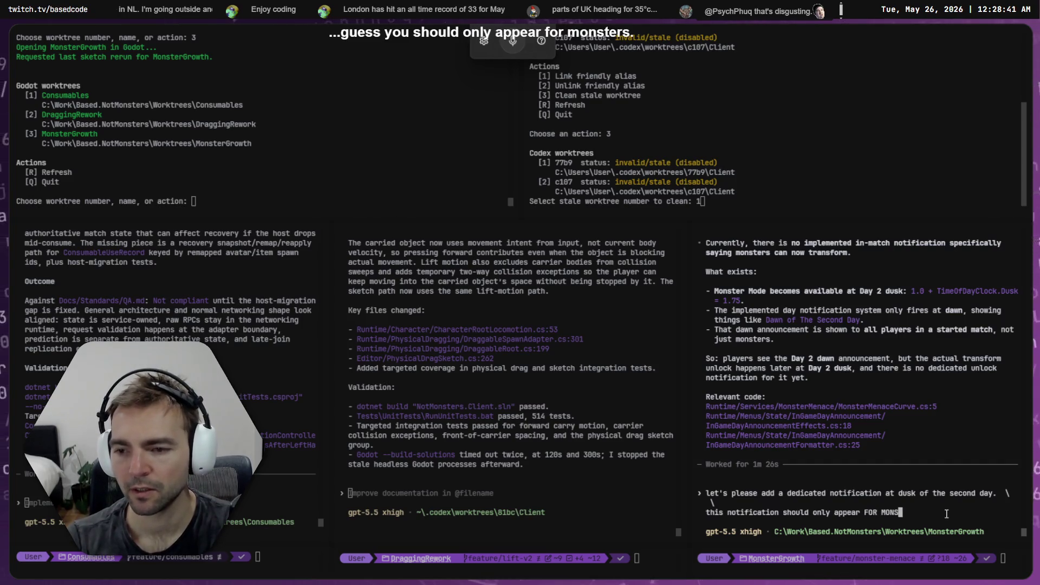
text(for )
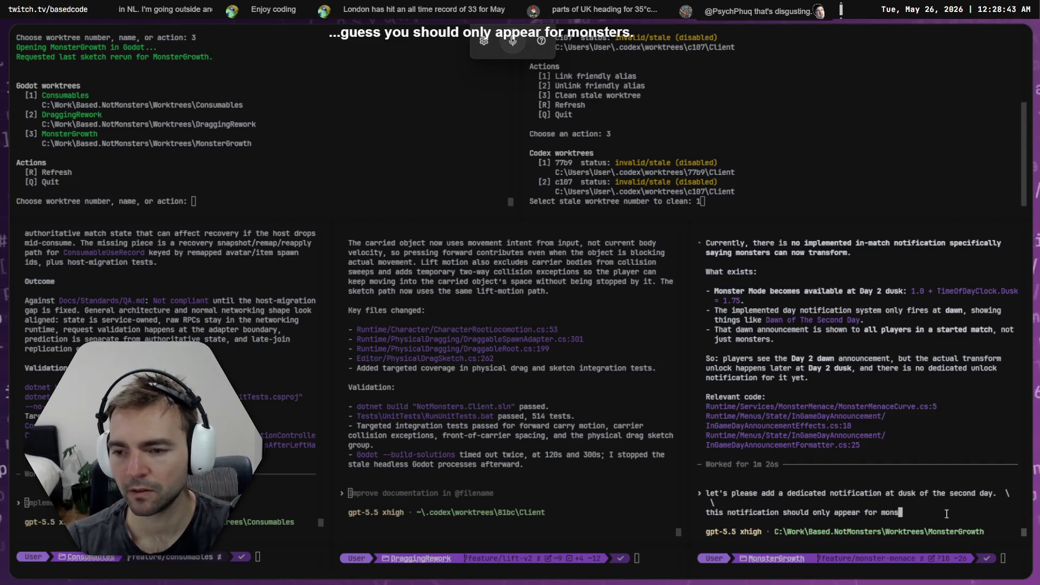
text(ook)
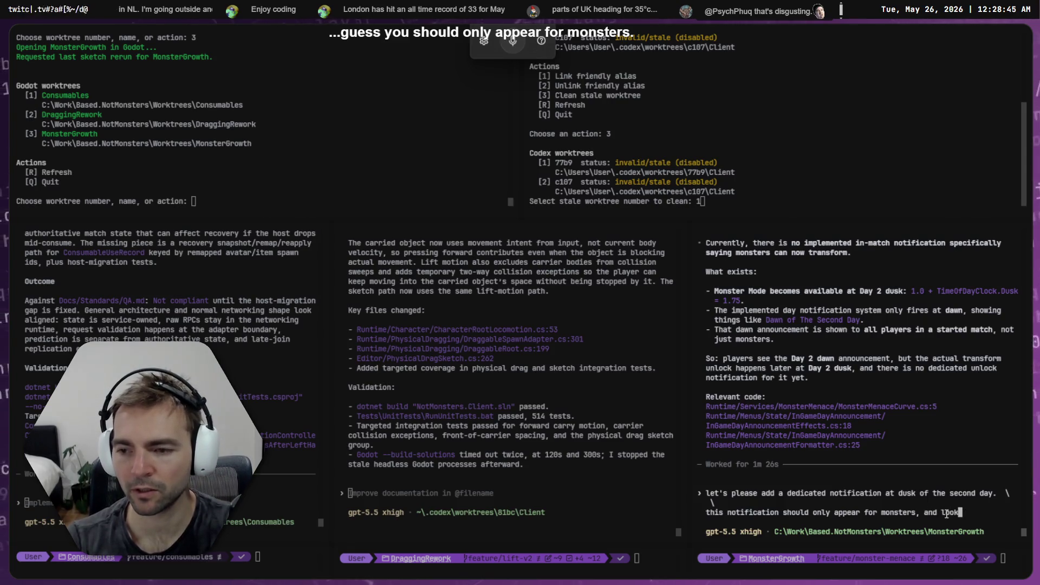
text( l the "D)
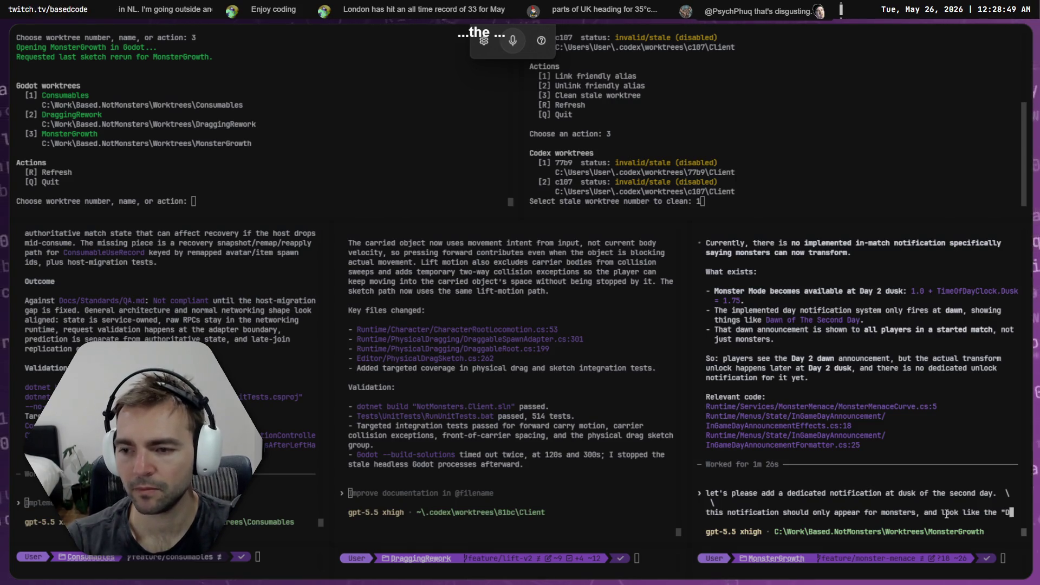
text(arw the f)
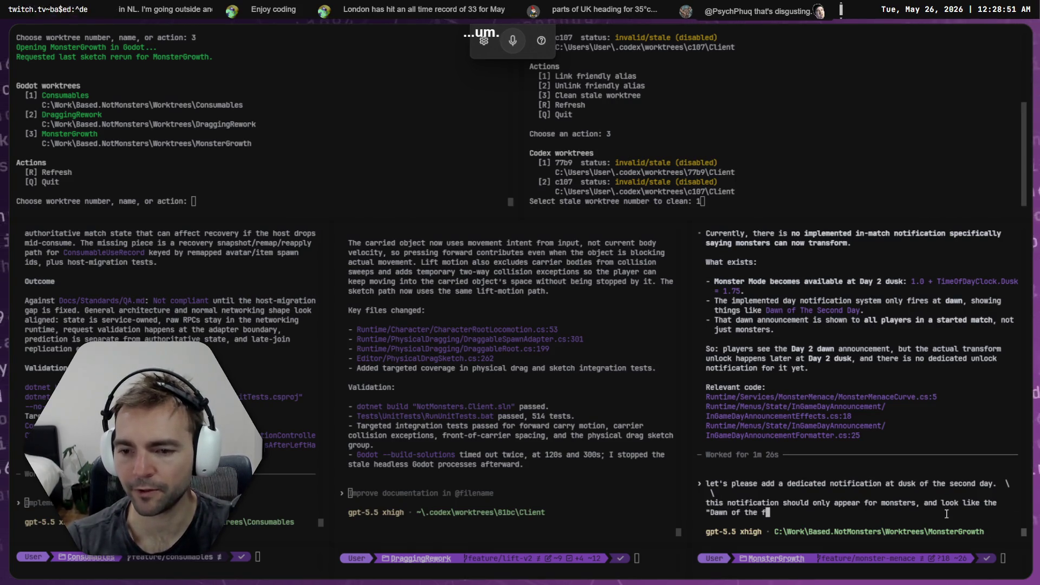
text(ay")
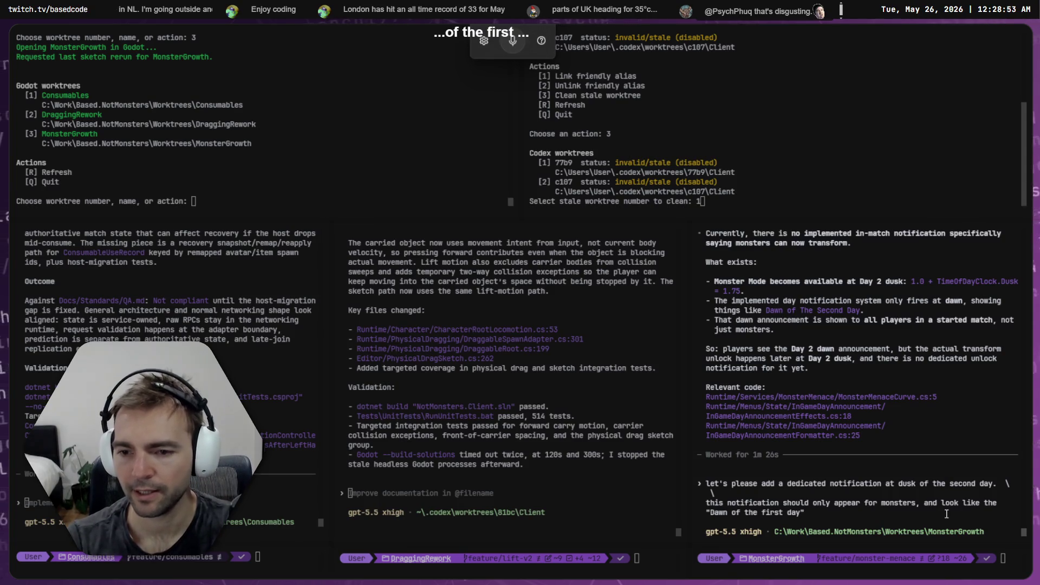
text( notifitri)
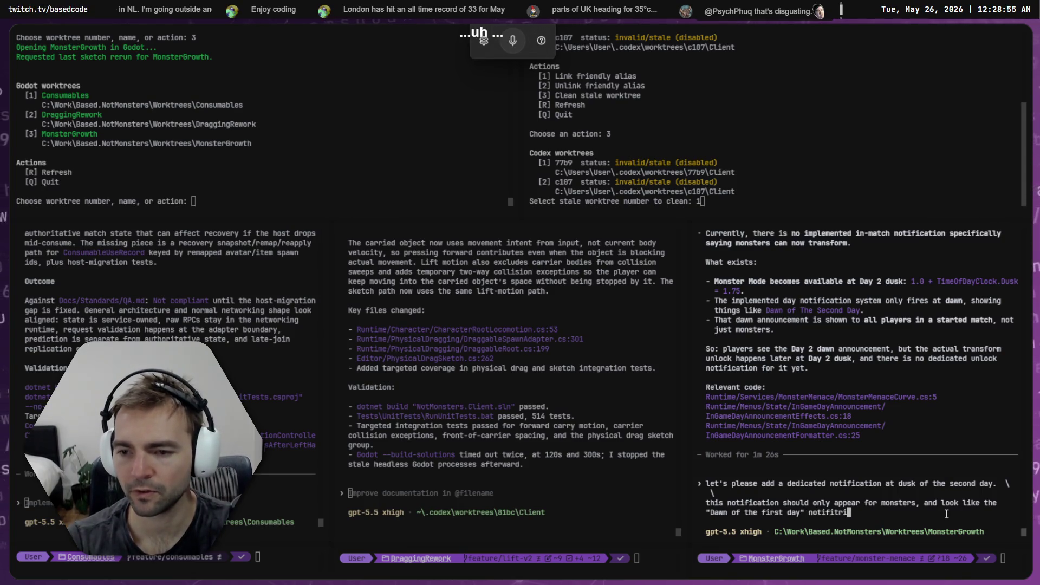
text(o)
text(ification)
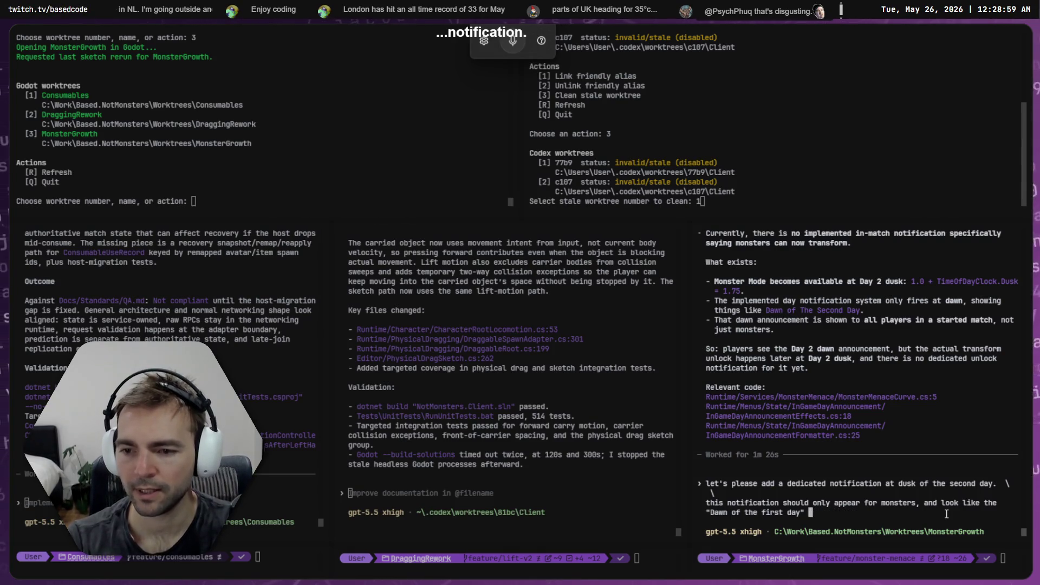
text(t that appeasr)
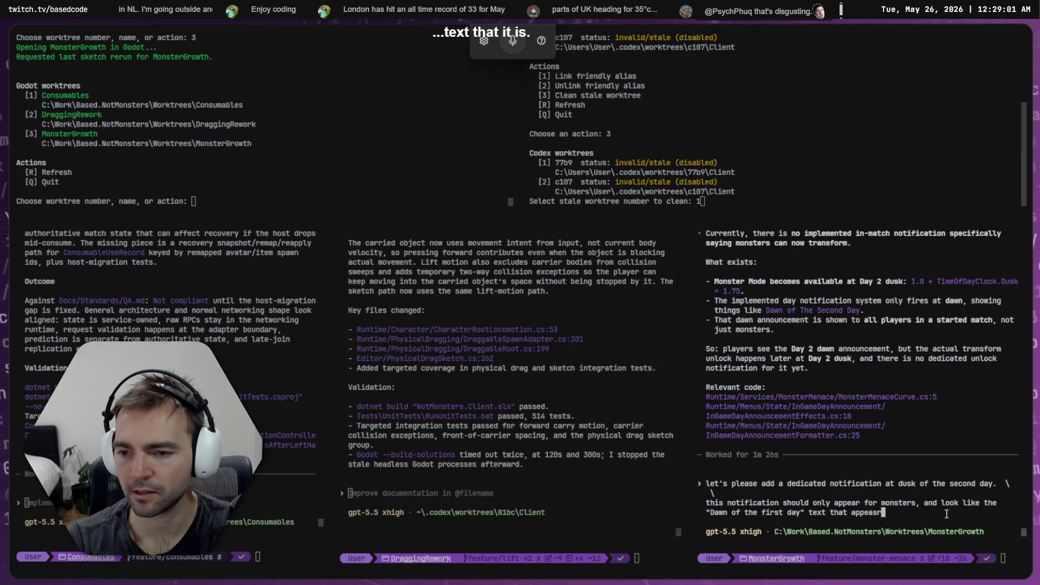
key(BackSpace)
key(BackSpace)
text(rs, on)
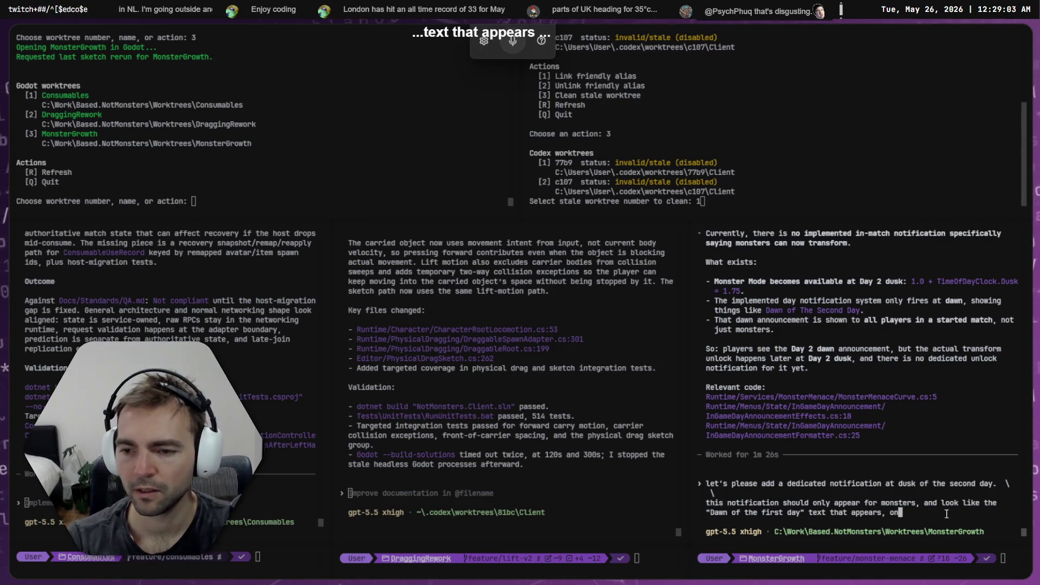
text(ly in red.)
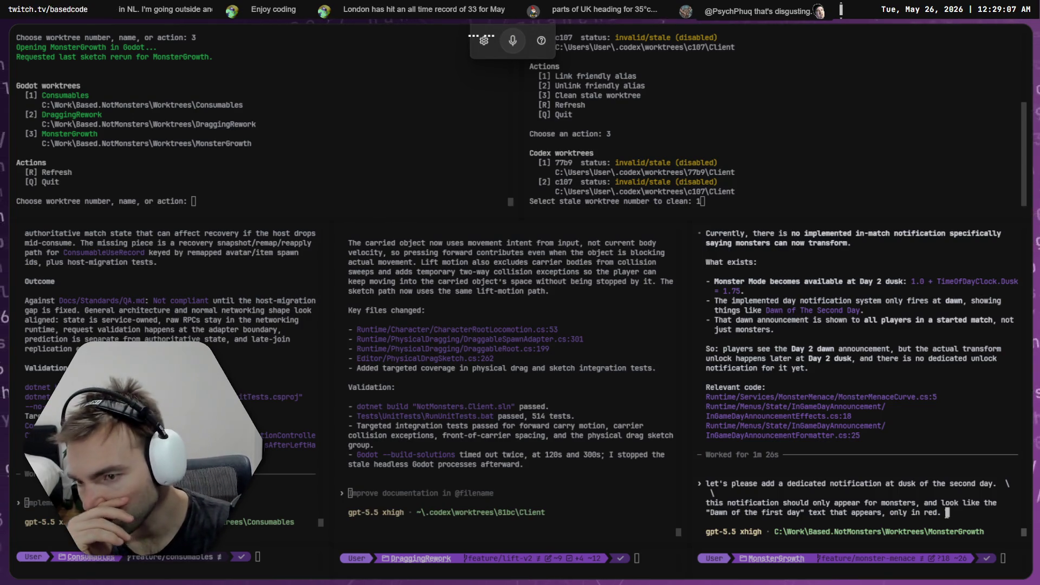
- Add a new line to the prompt inviting clarifying questions, then submit it in Plan mode
key(Home)
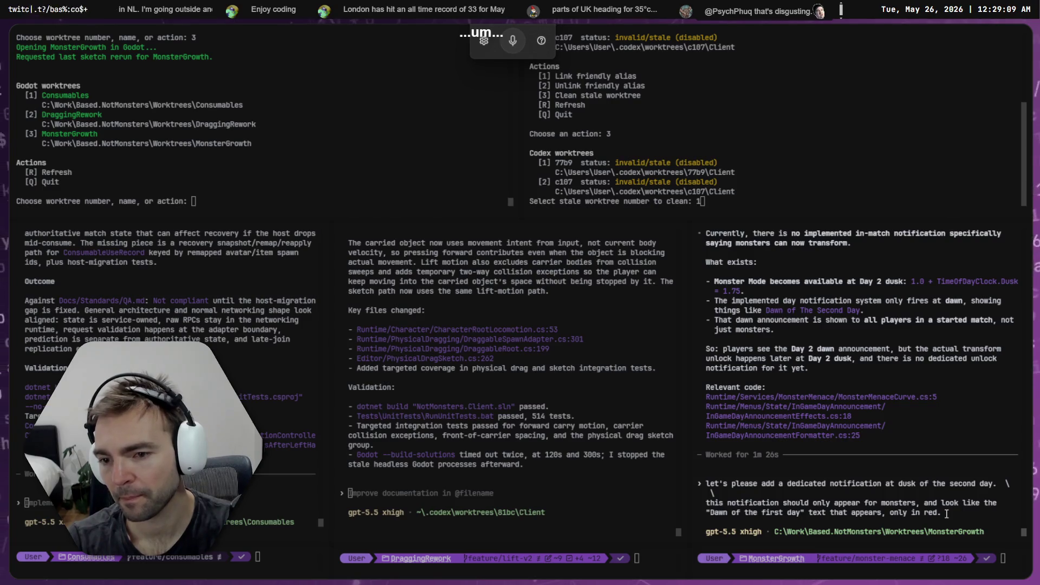
key(Right)
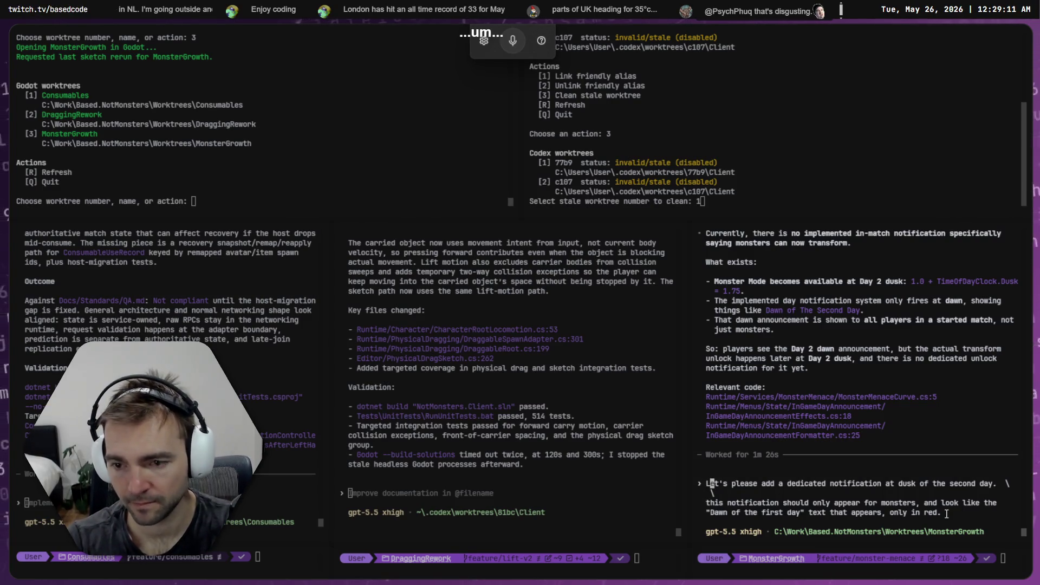
click(947, 513)
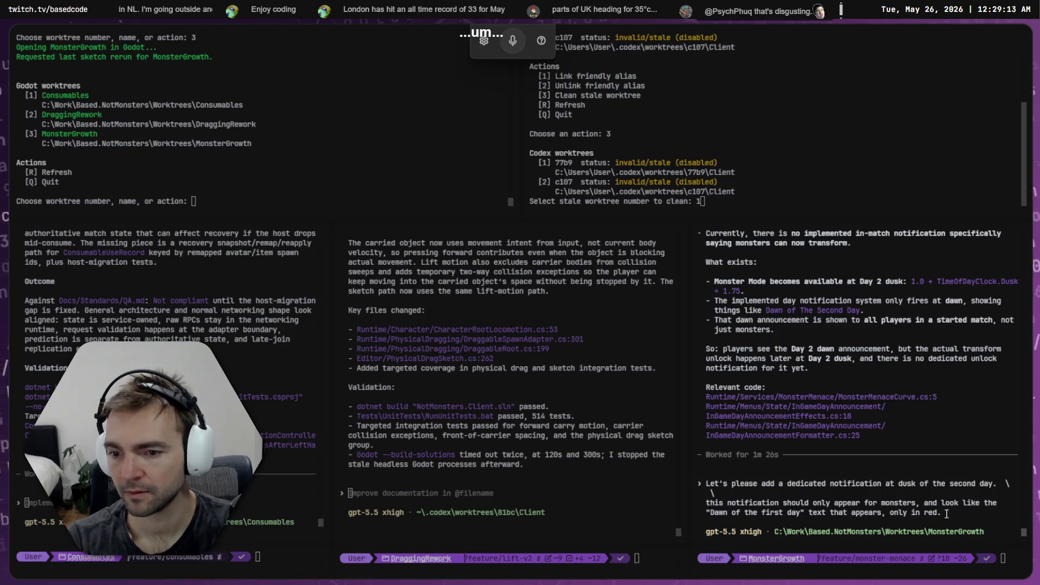
text(  \)
key(Return)
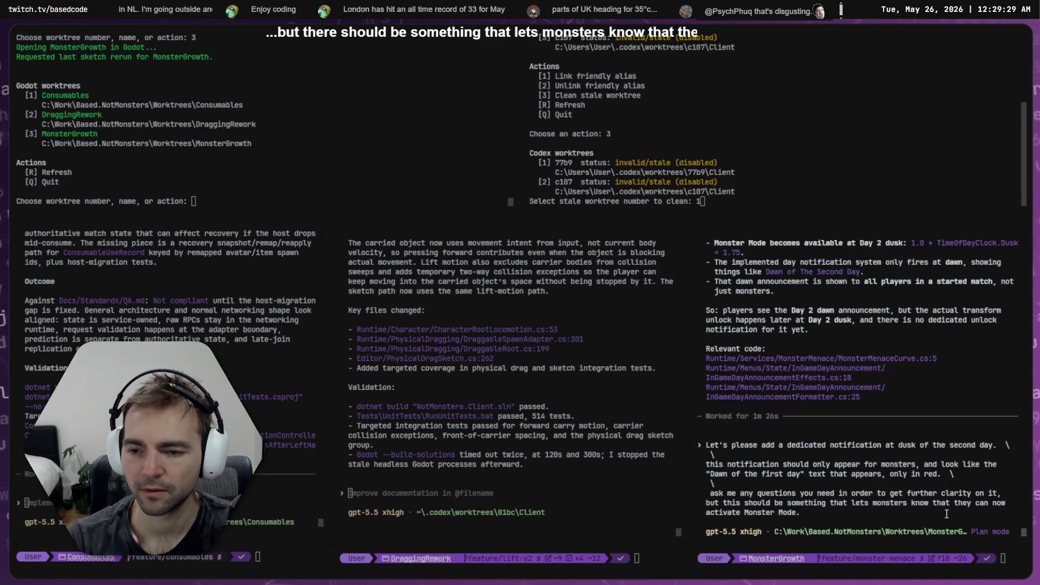
key(Return)
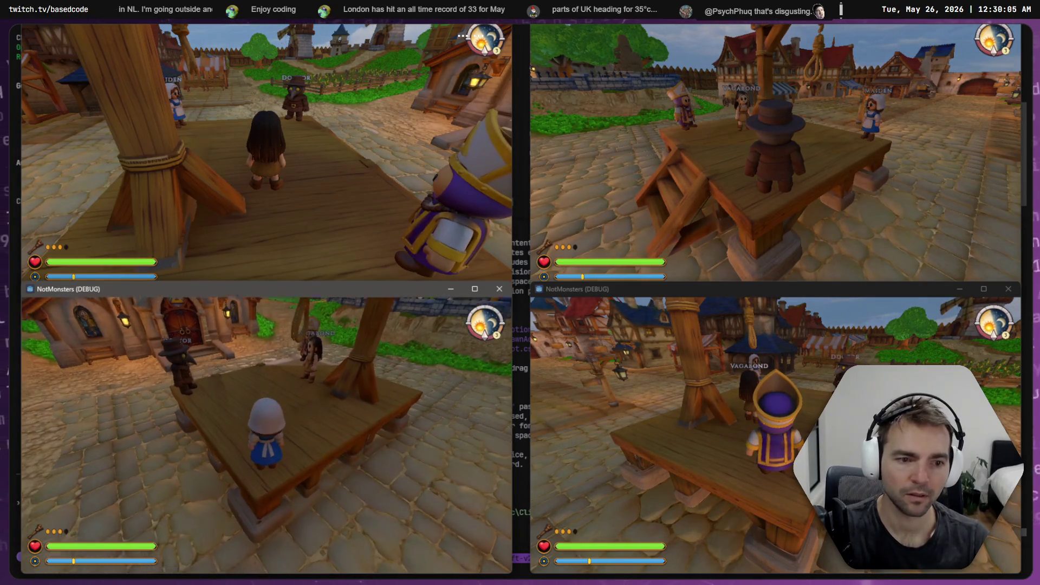
- Walk the Maiden toward the Vagabond and the hat character onto the table, then hide the game
key(w)
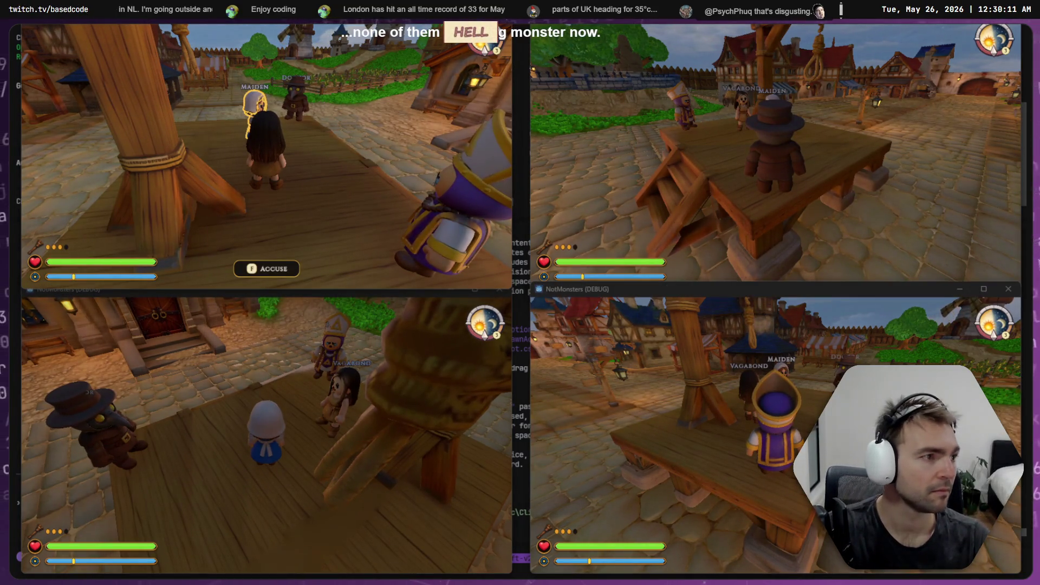
click(775, 163)
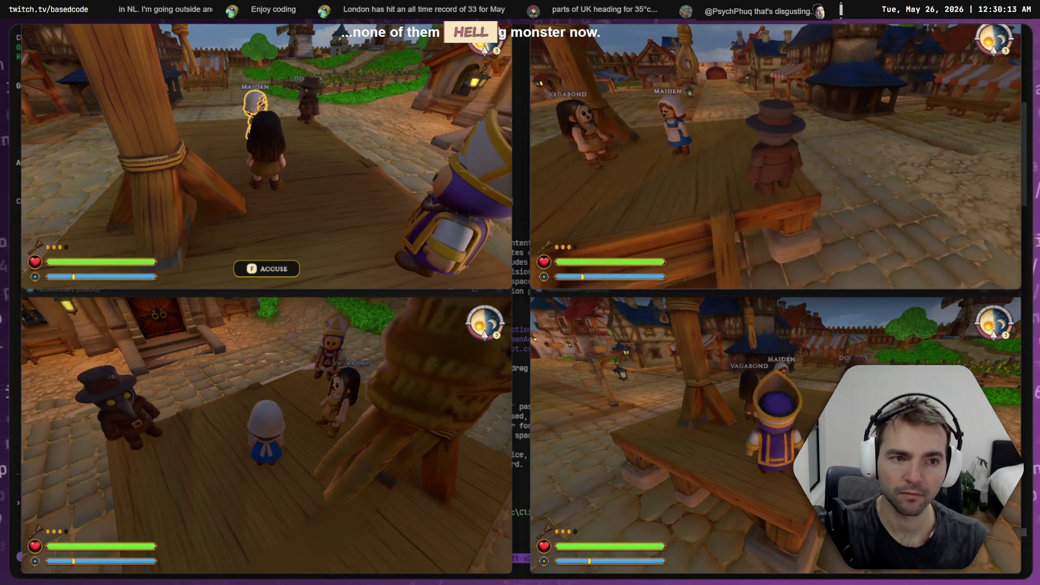
key(w)
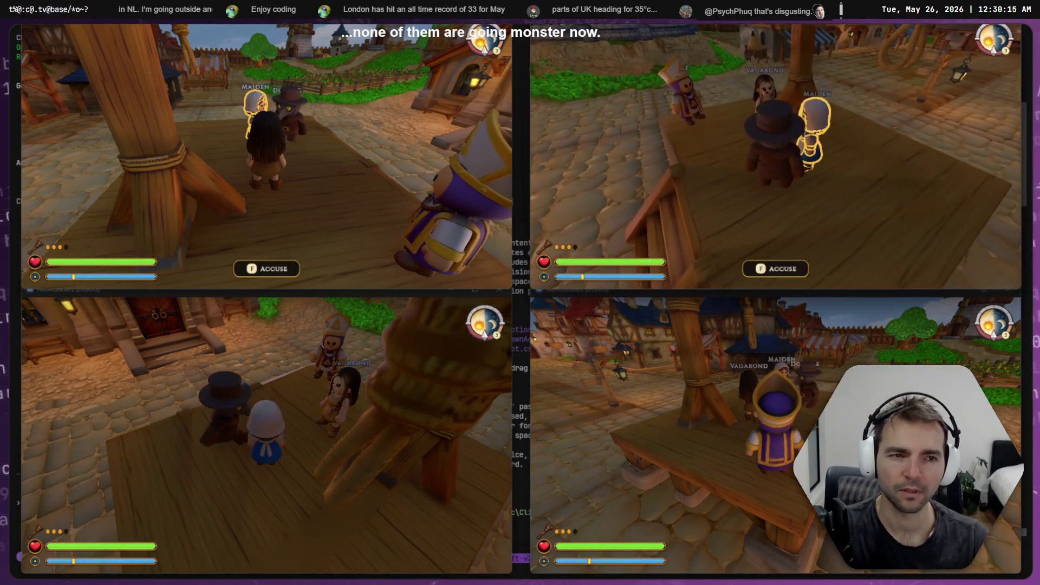
key(s)
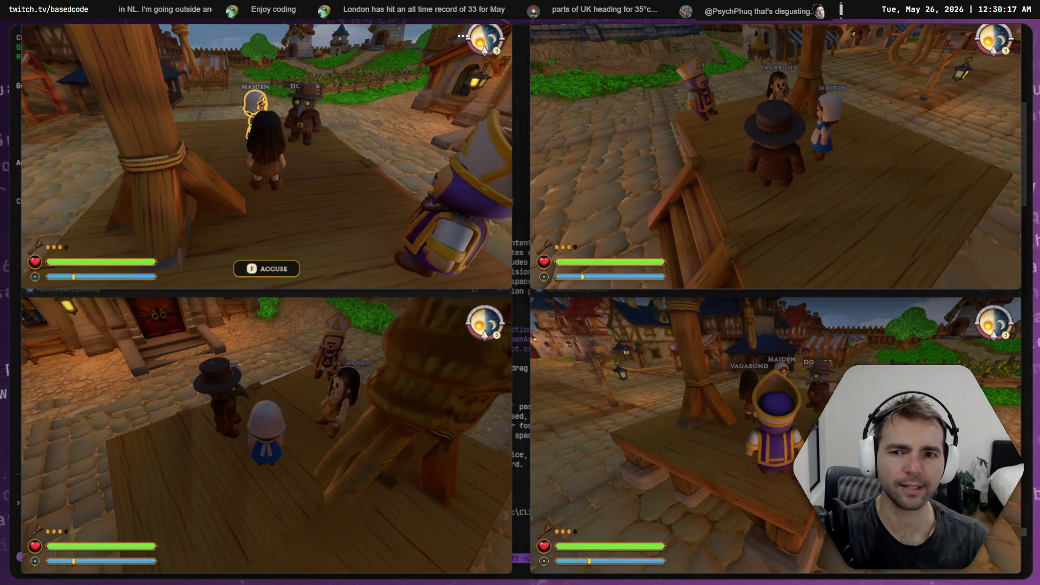
key(s)
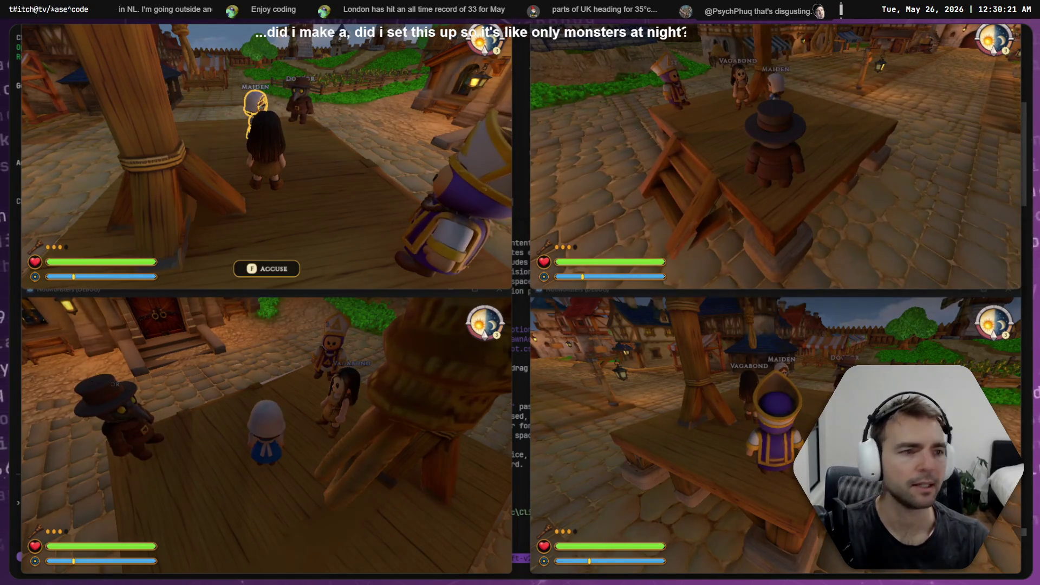
key(alt+Tab)
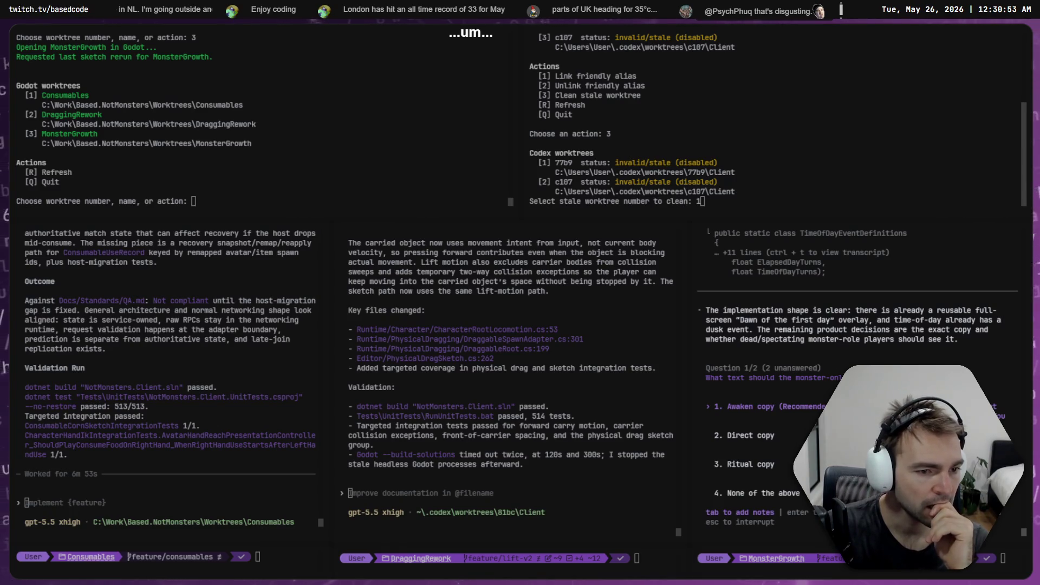
- Answer Codex's questions: use the Ritual copy wording and show the notification to all monsters
key(Down)
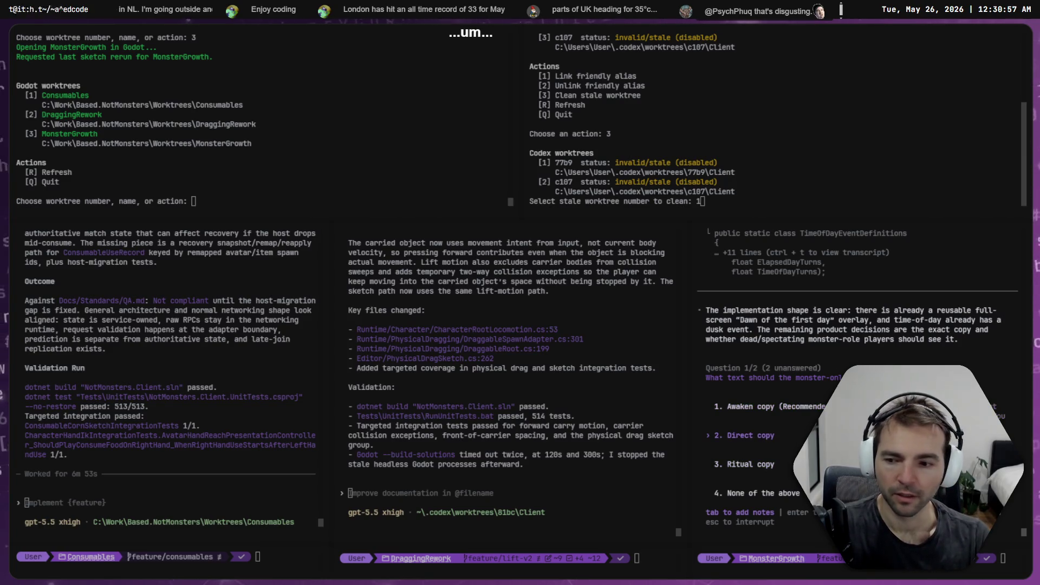
key(Return)
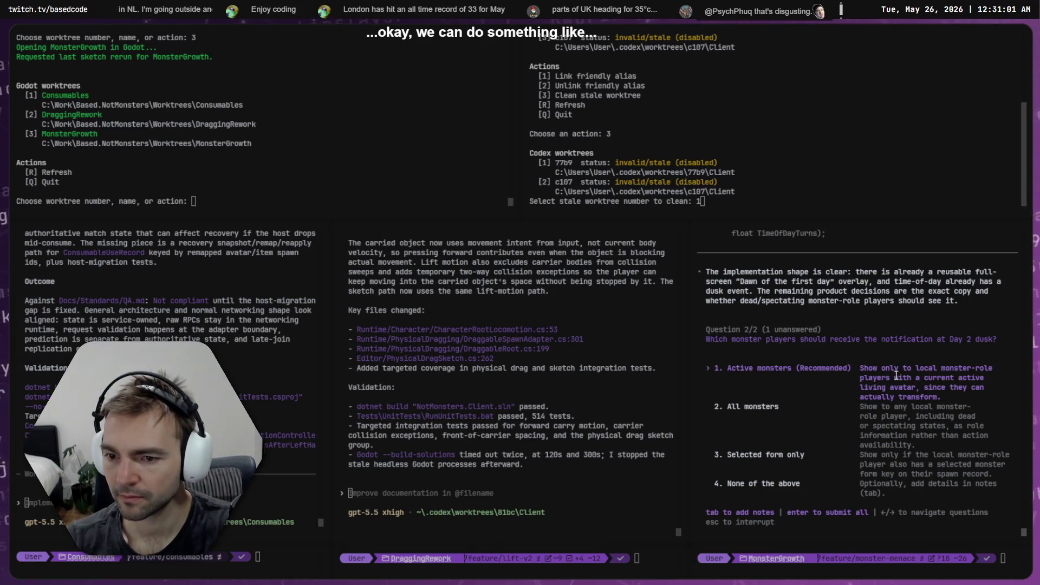
key(Left)
key(Up)
key(Up)
key(Up)
key(Down)
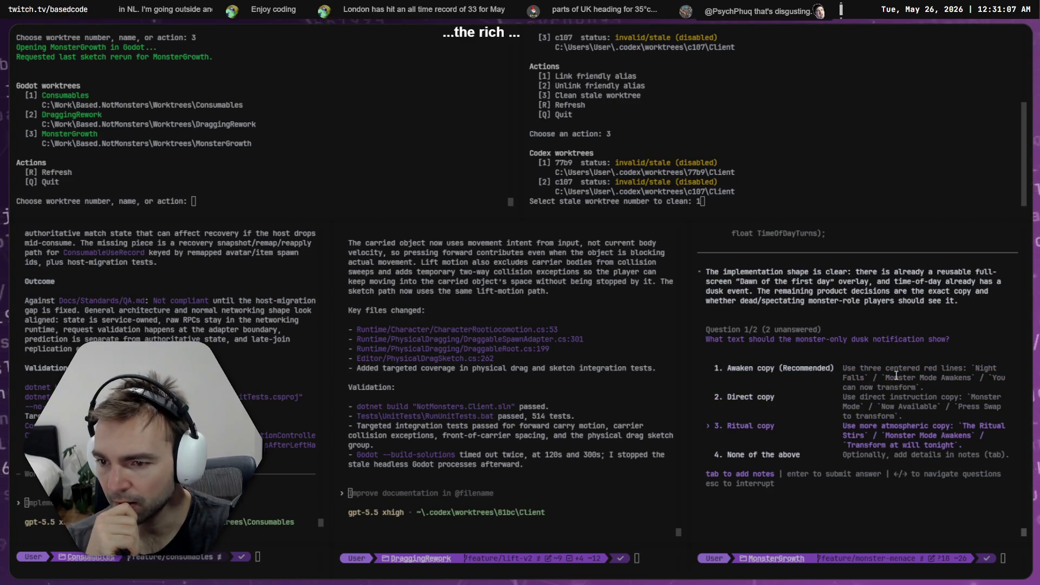
key(Down)
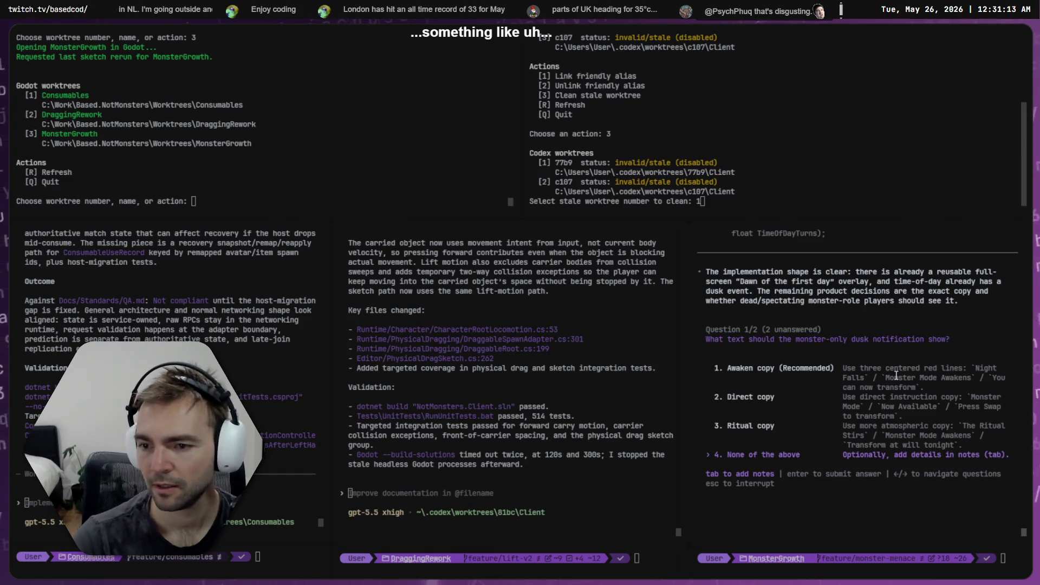
key(Up)
key(Up)
key(Up)
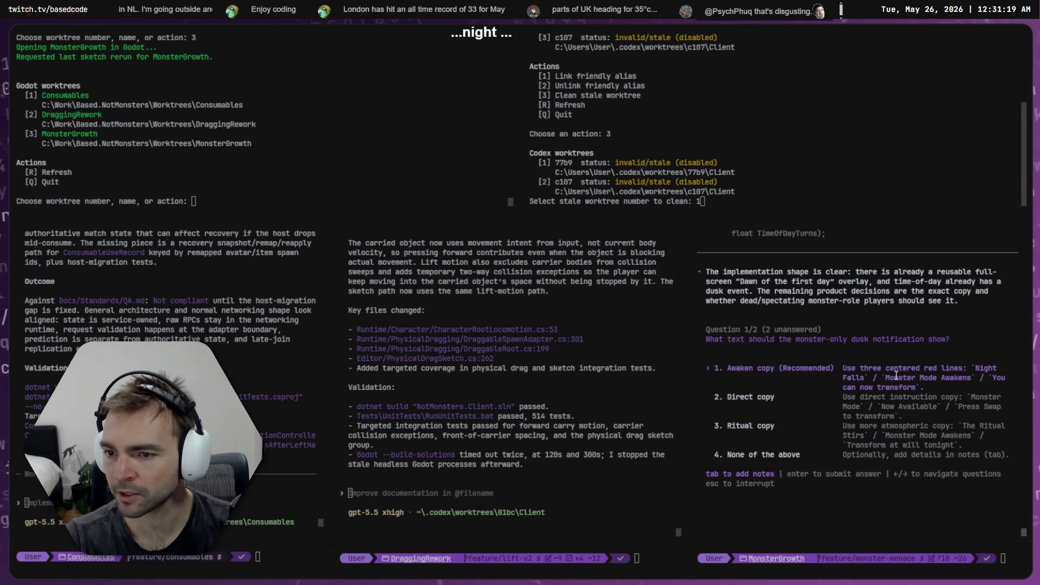
key(Down)
key(Down)
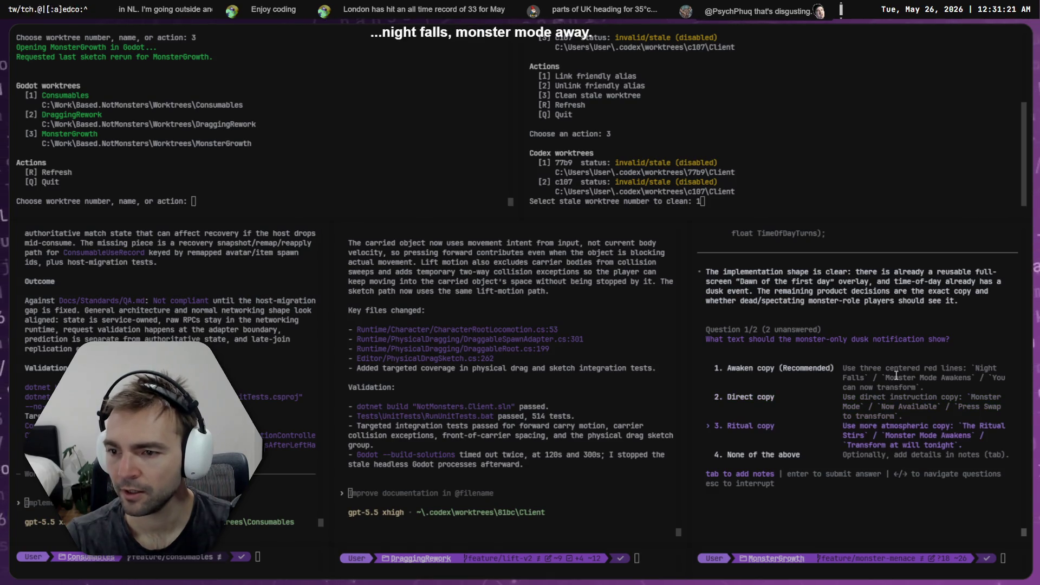
key(Tab)
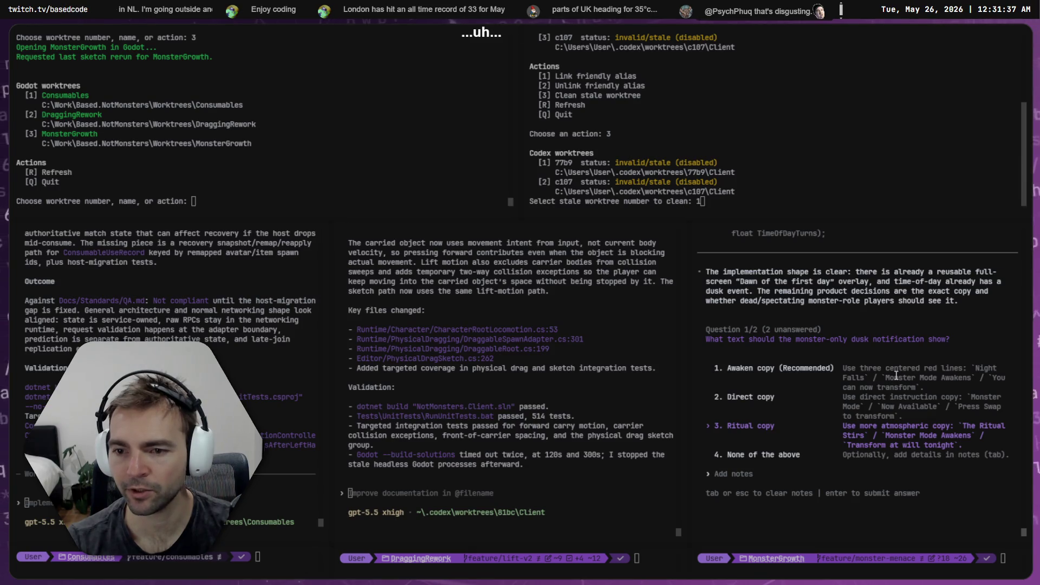
key(Return)
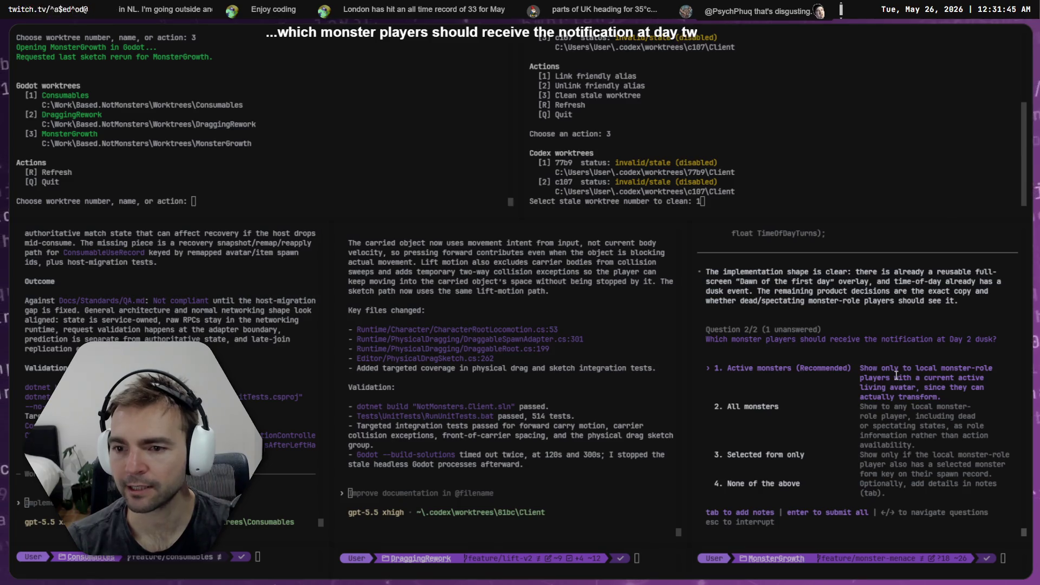
key(Down)
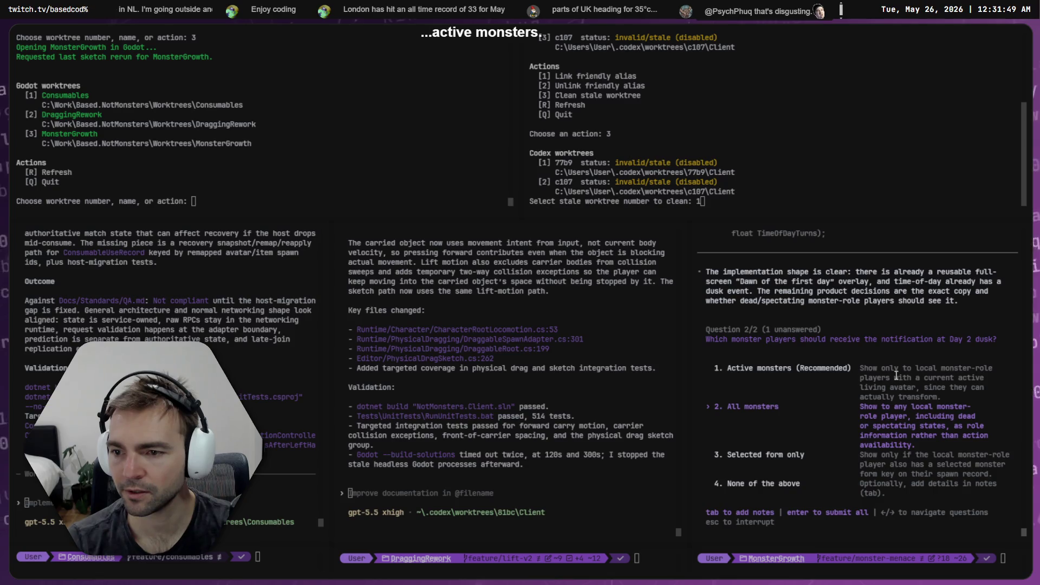
key(Return)
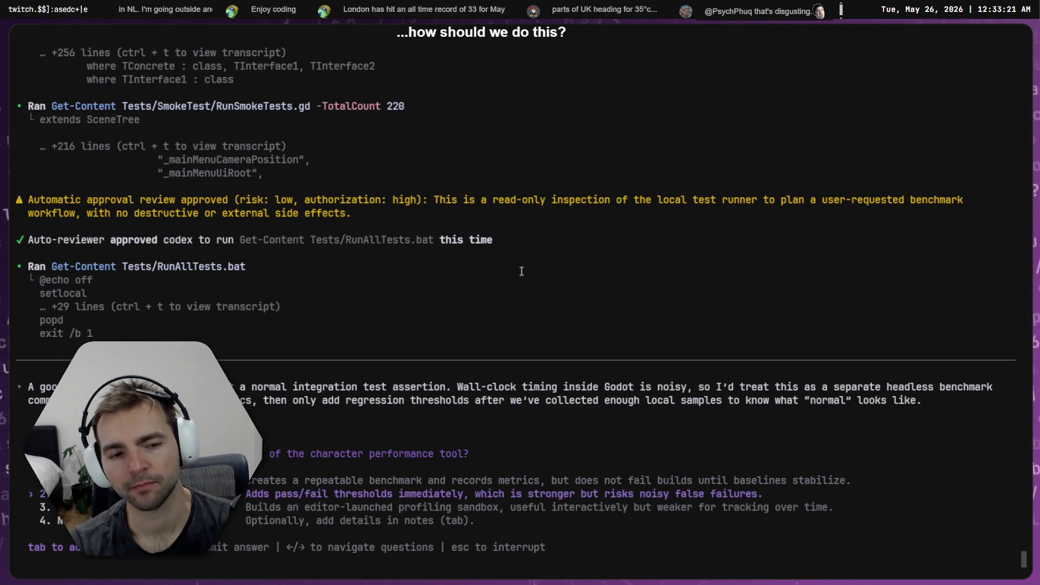
- Choose the repeatable benchmark tool that records metrics without failing builds
key(Down)
key(Down)
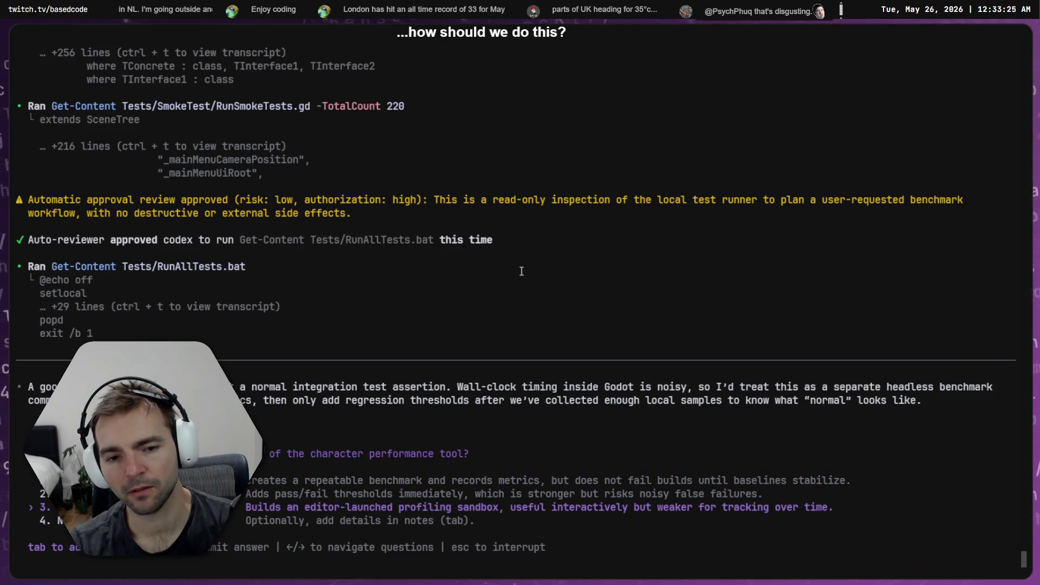
key(Up)
key(Up)
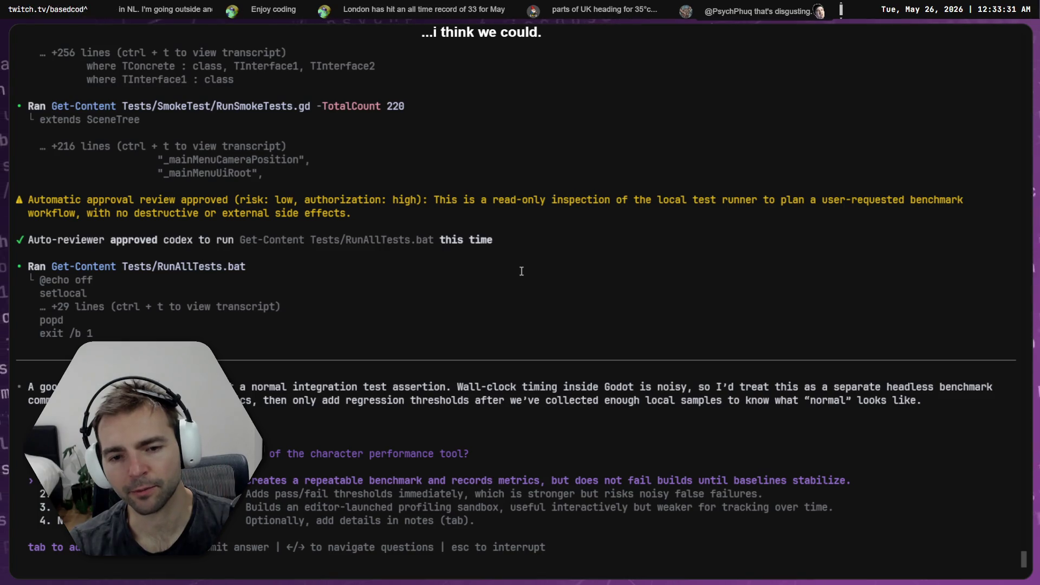
key(Return)
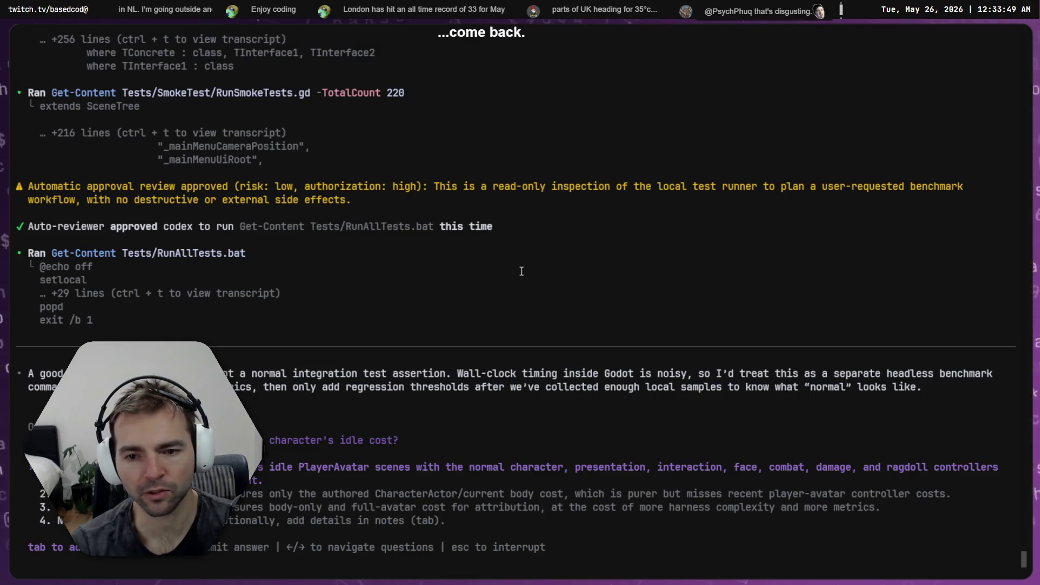
- Define idle cost by measuring full idle PlayerAvatar scenes rather than body-only cost
key(Down)
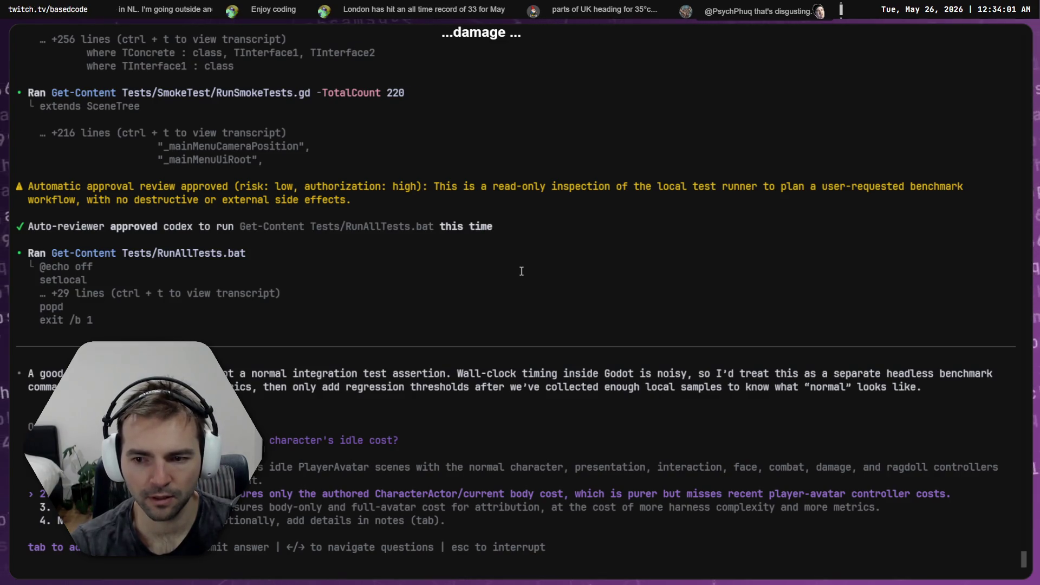
key(Up)
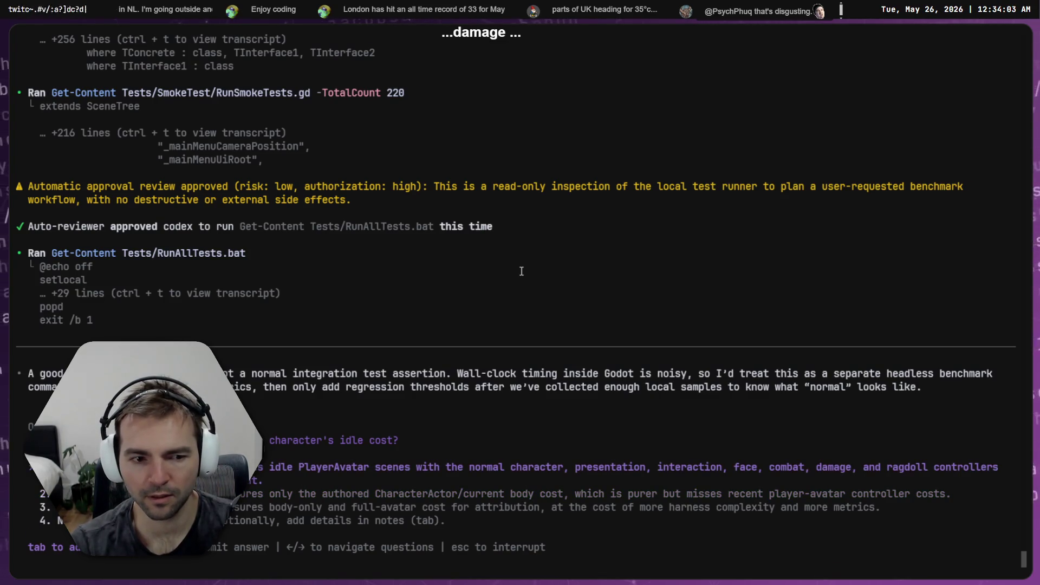
key(Return)
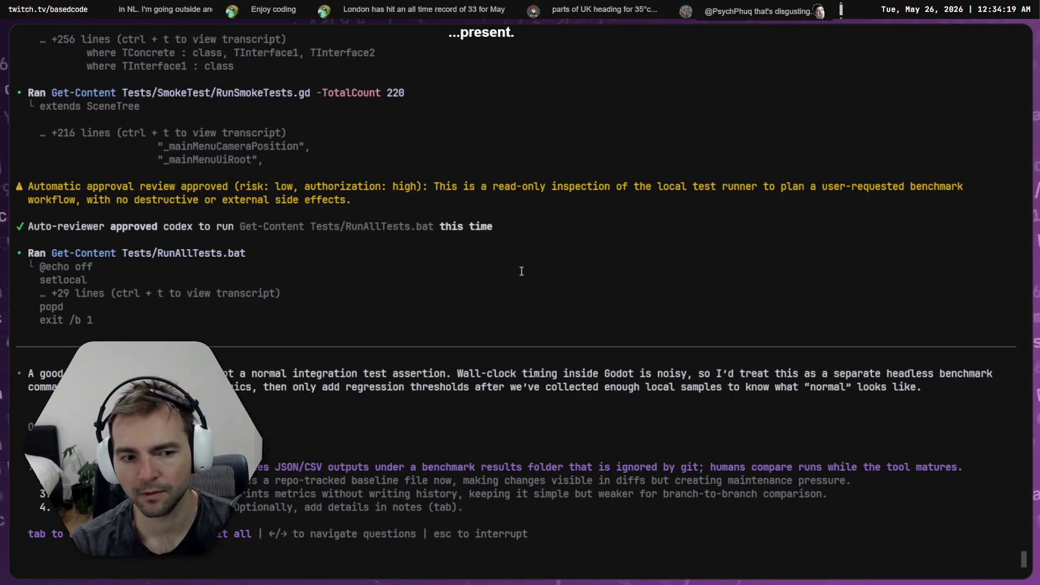
- Store benchmark results as JSON/CSV in a git-ignored folder and submit all answers
key(Down)
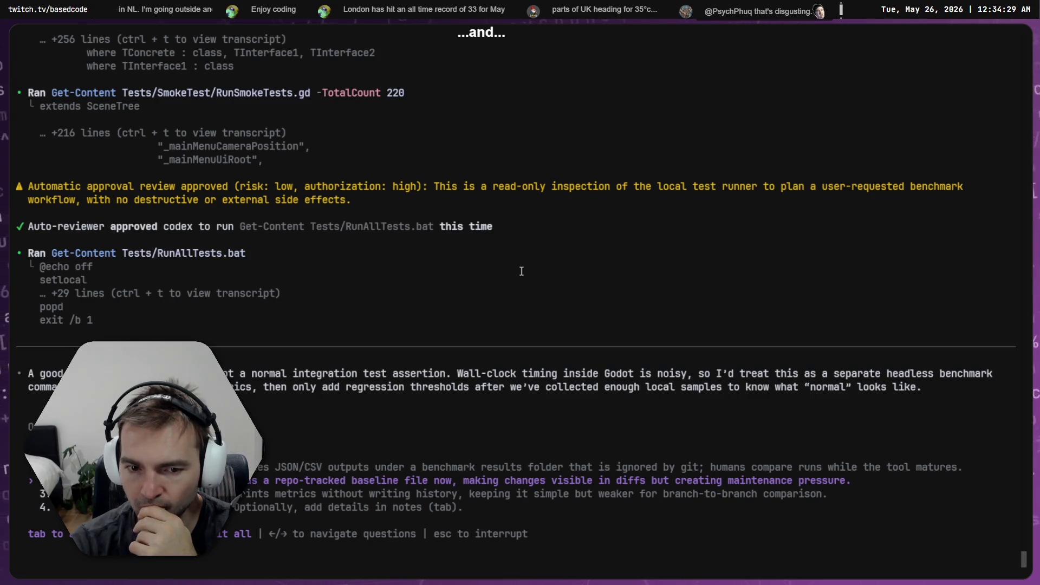
key(Down)
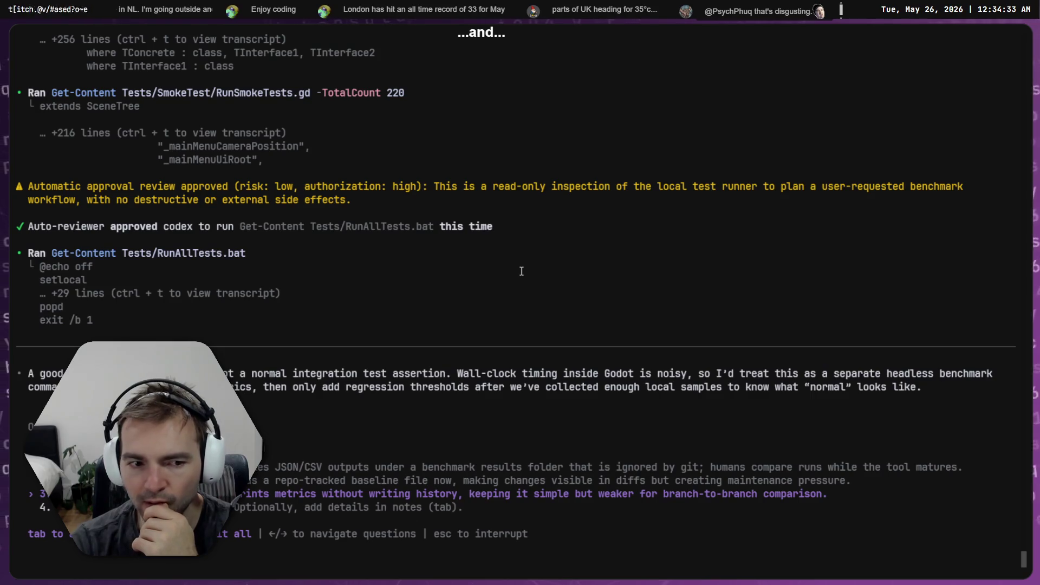
key(Up)
key(Up)
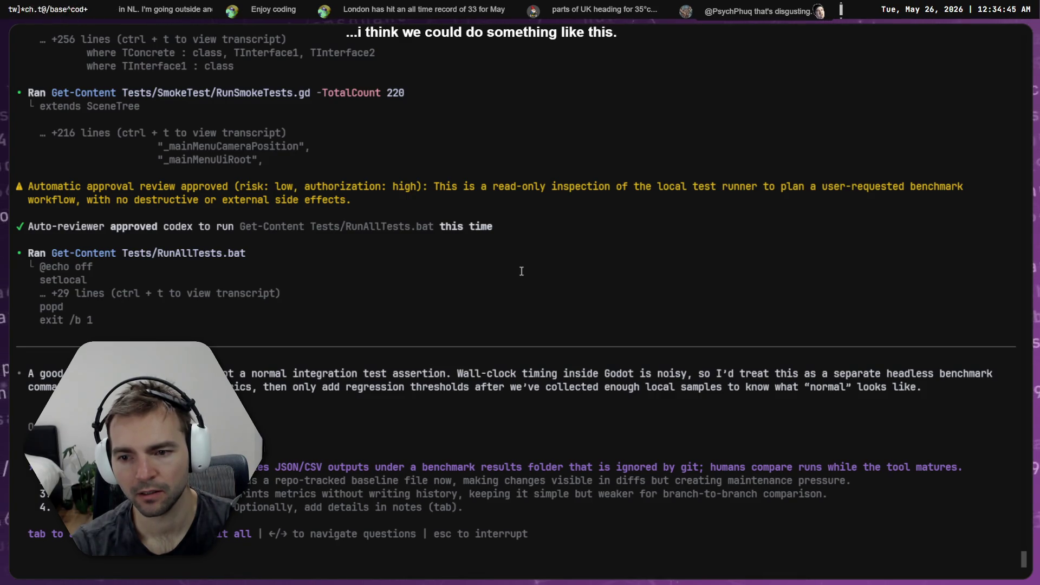
key(Return)
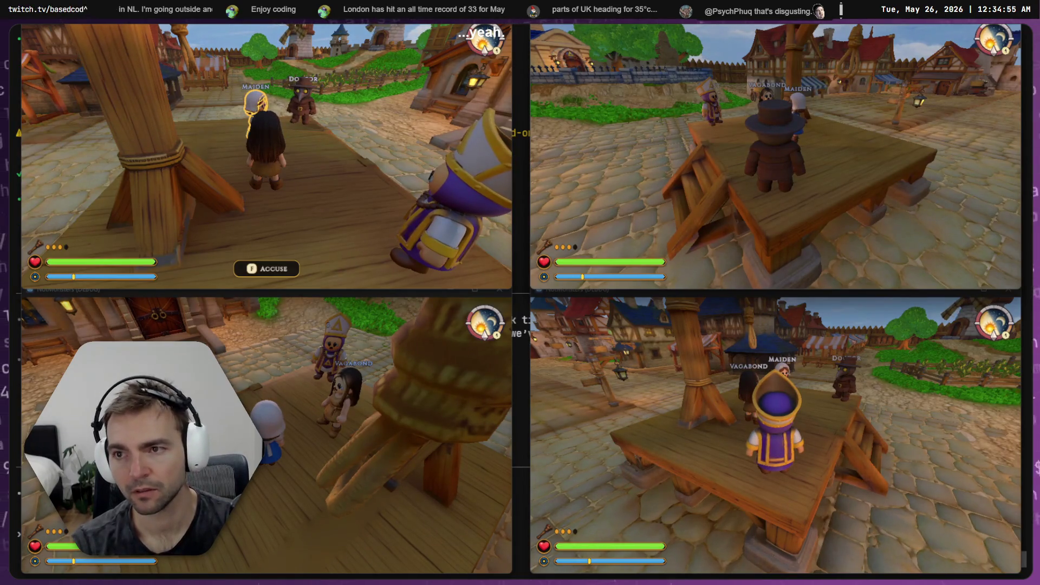
- Walk the hat-wearing character forward toward the Maiden
key(w)
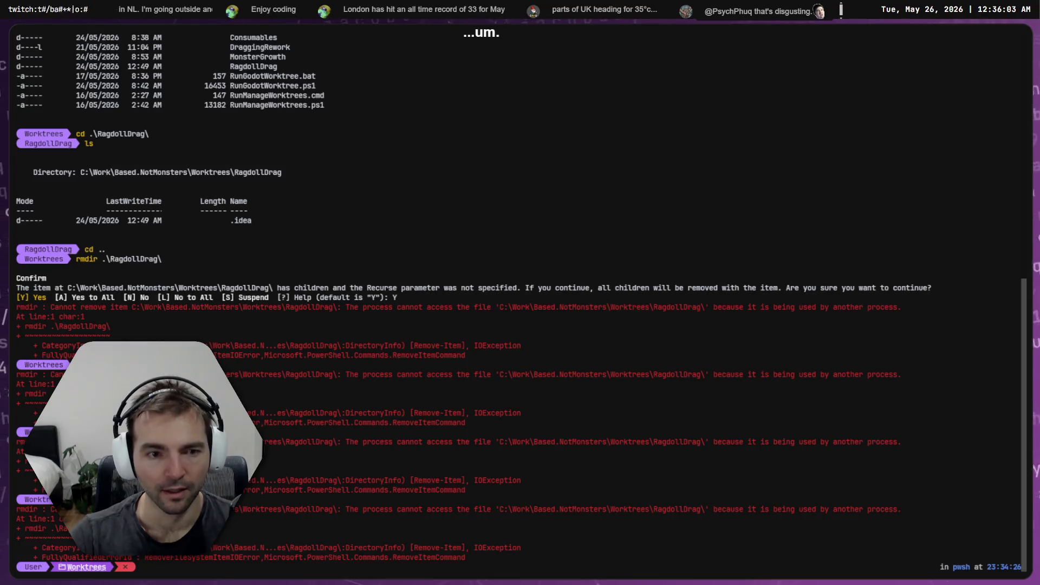
- Clear the RagdollDrag rmdir errors from PowerShell and exit the session
text(clea)
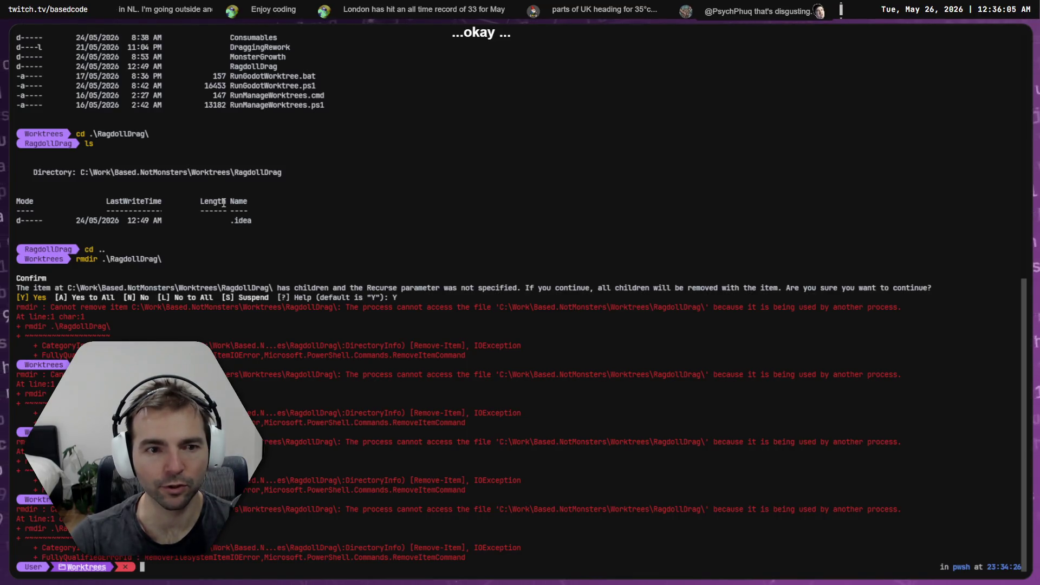
text(r)
key(Return)
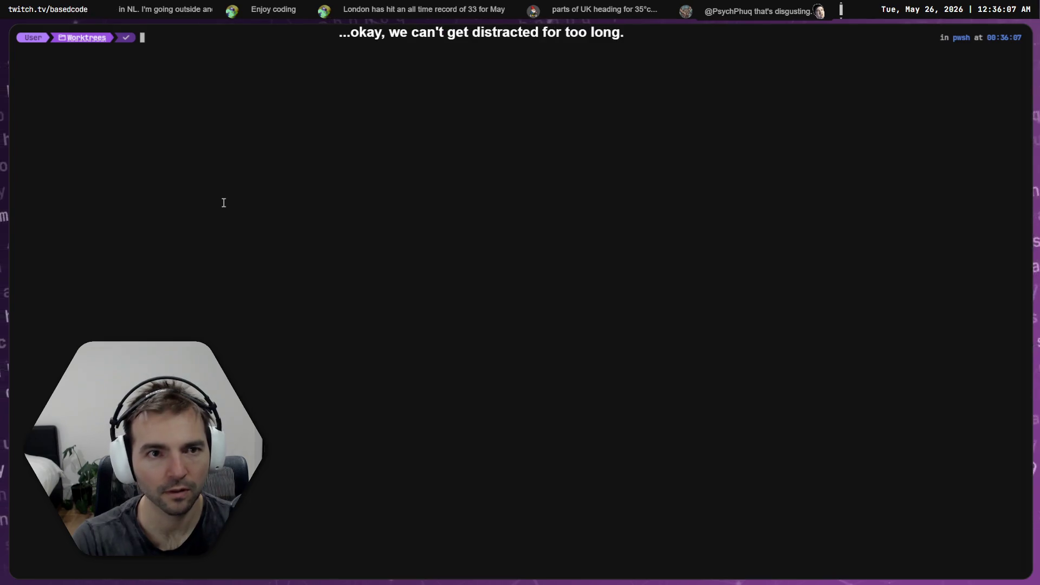
text(c)
key(Return)
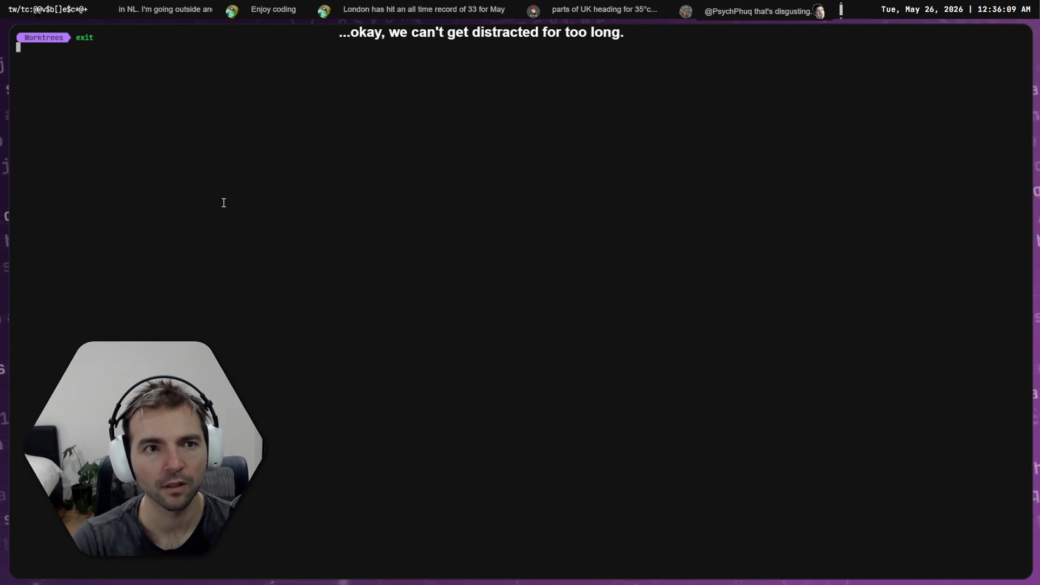
key(ctrl+Tab)
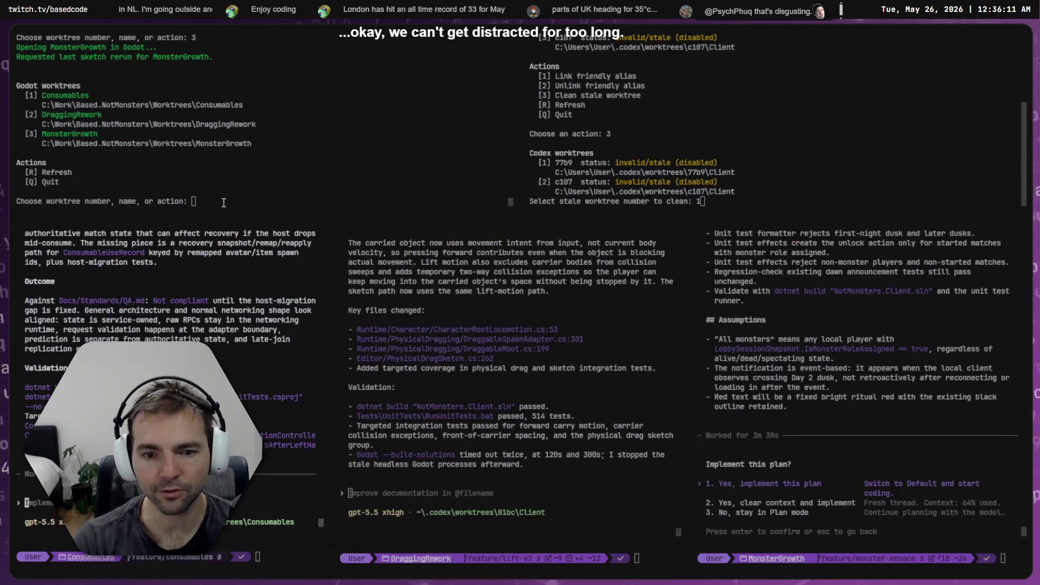
scroll(806, 398, up, 5)
scroll(806, 399, up, 10)
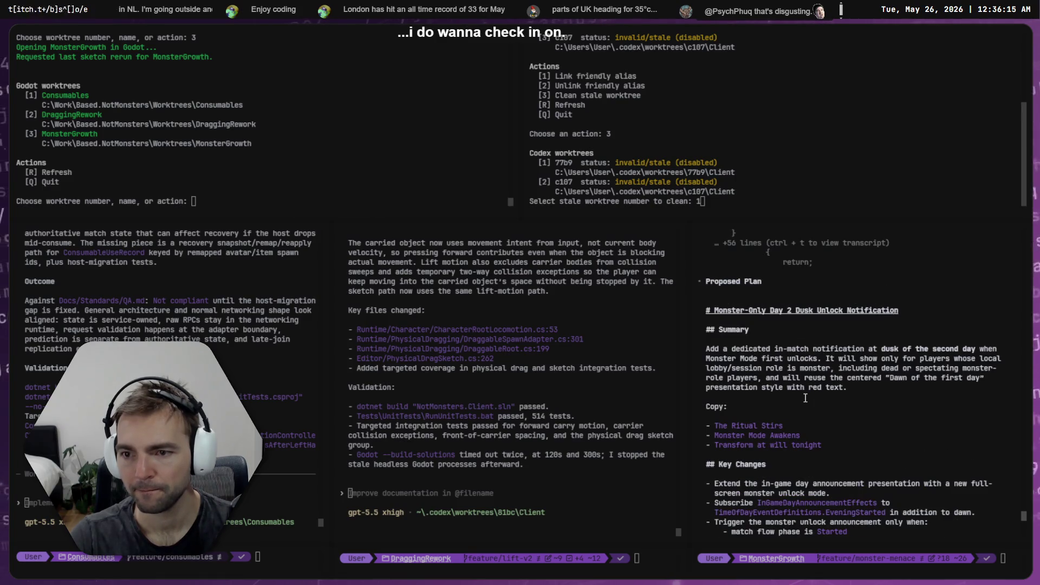
scroll(806, 398, down, 2)
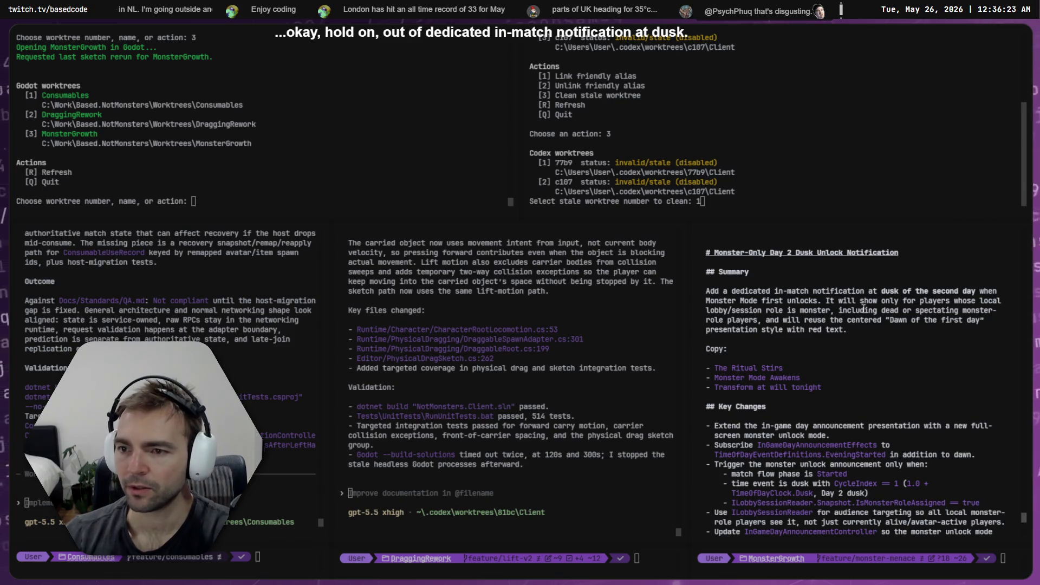
scroll(864, 309, down, 2)
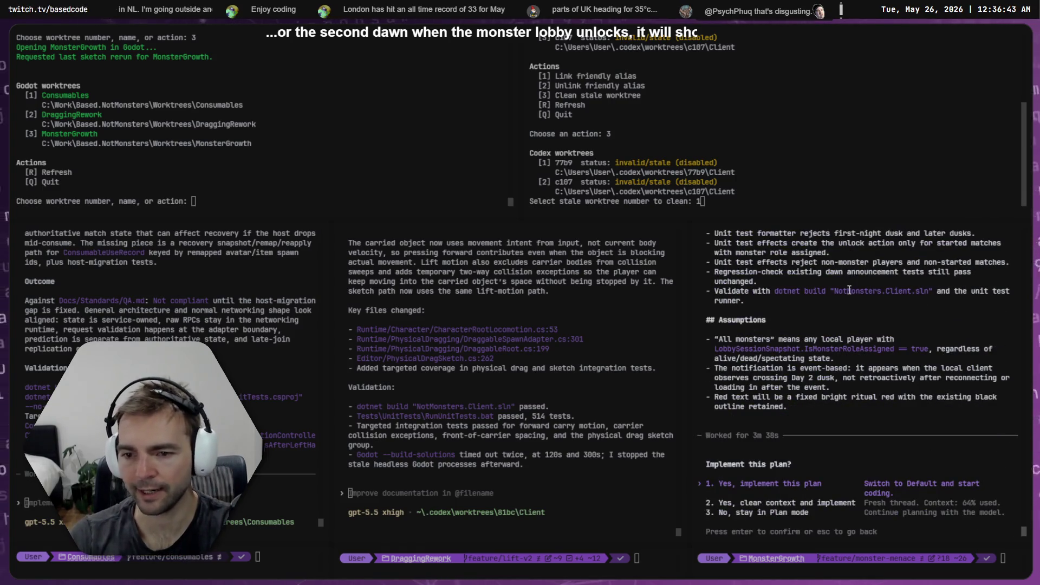
- Decline implementing for now and tell Codex dead monsters shouldn't see the Day 2 dusk notification
key(Escape)
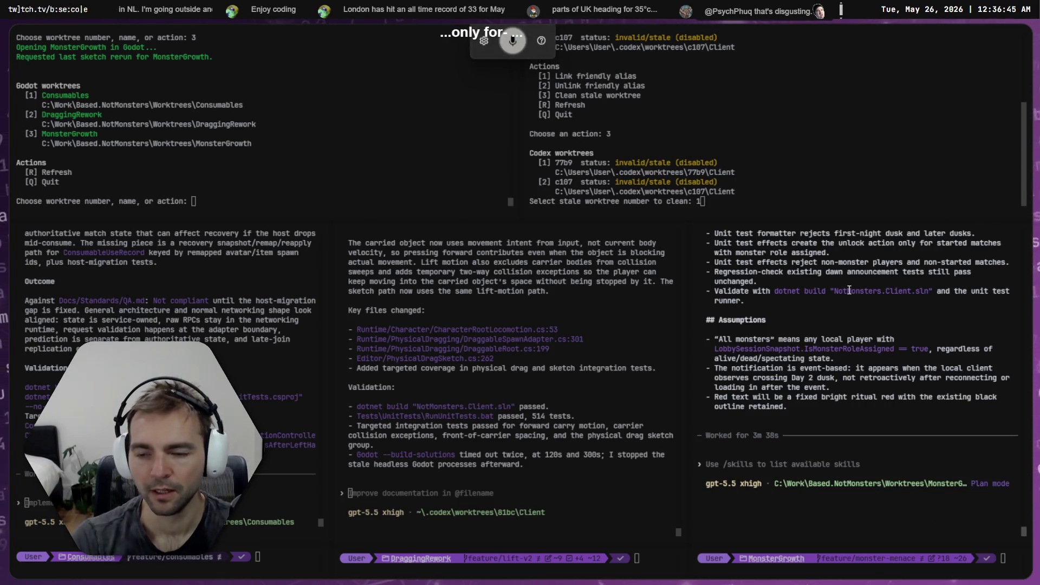
text(this shouldn't)
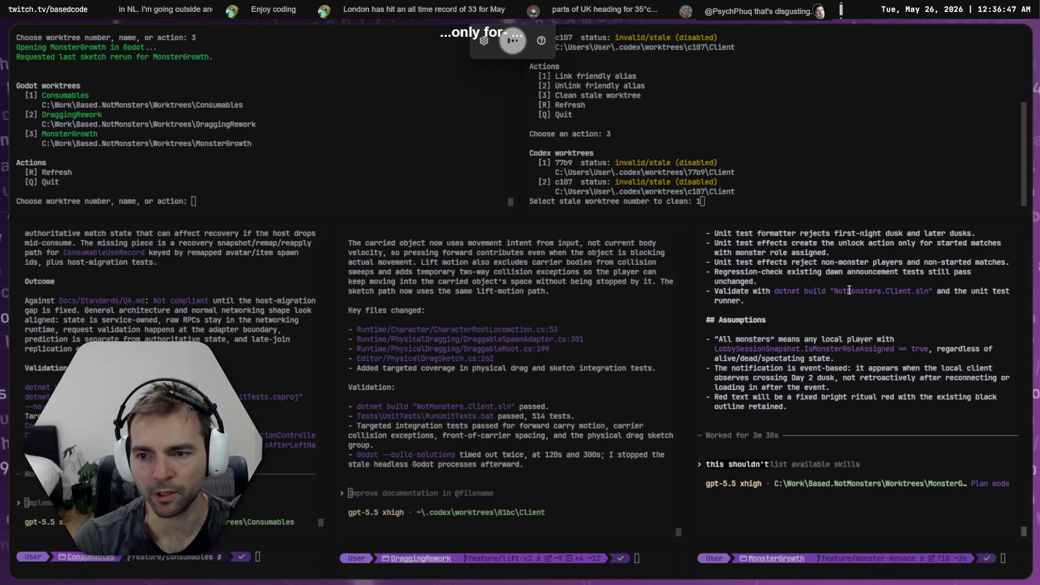
text( show for a monster if the monster has died)
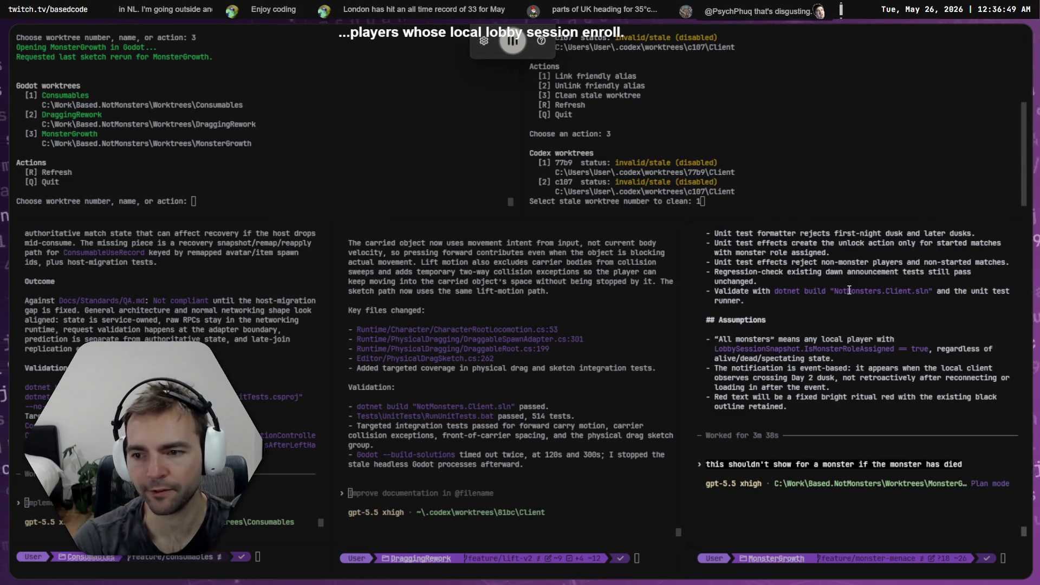
text( if he's dead)
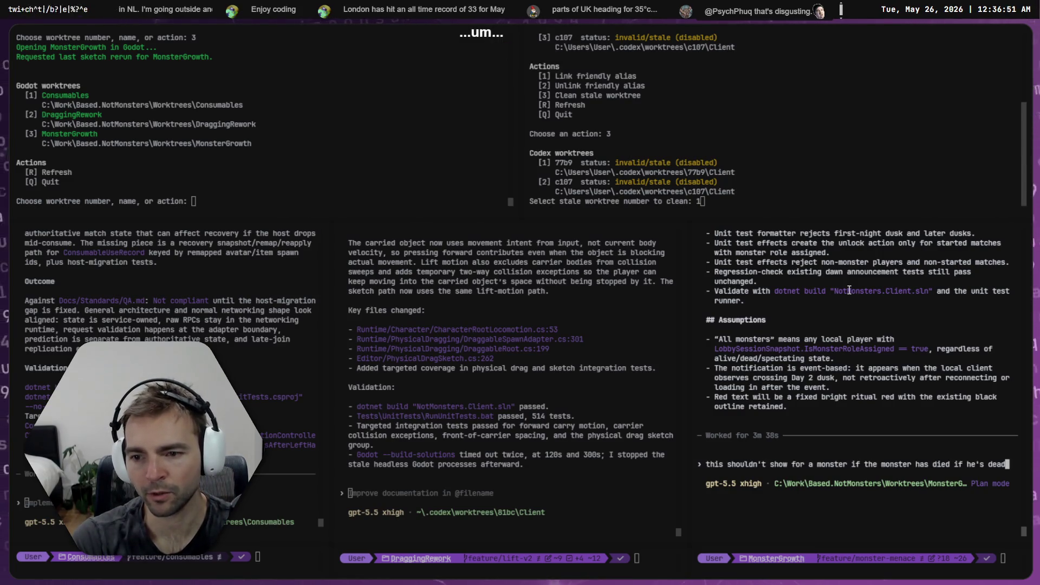
text(don't worry about showing it.)
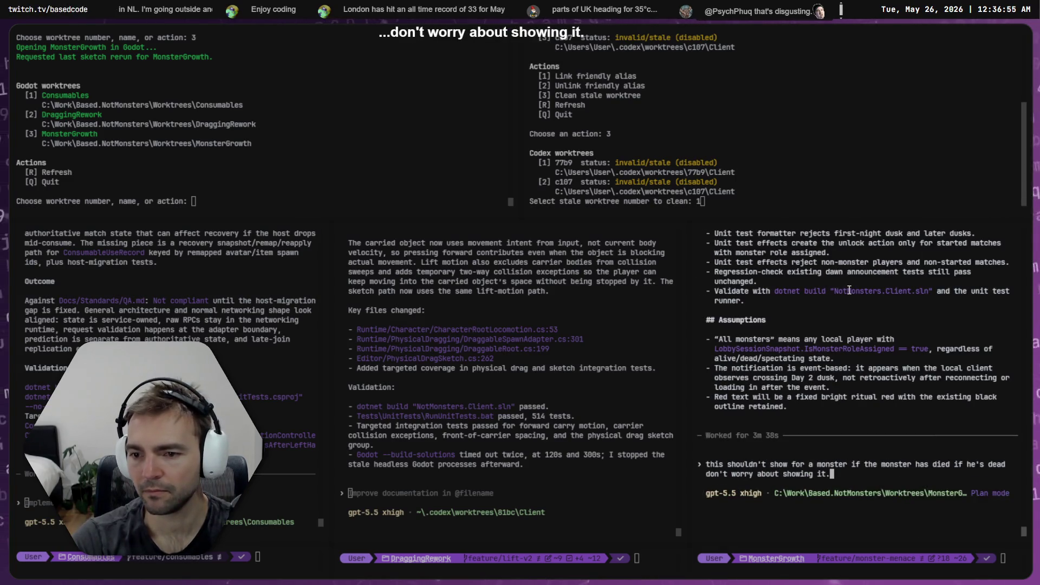
scroll(846, 291, up, 5)
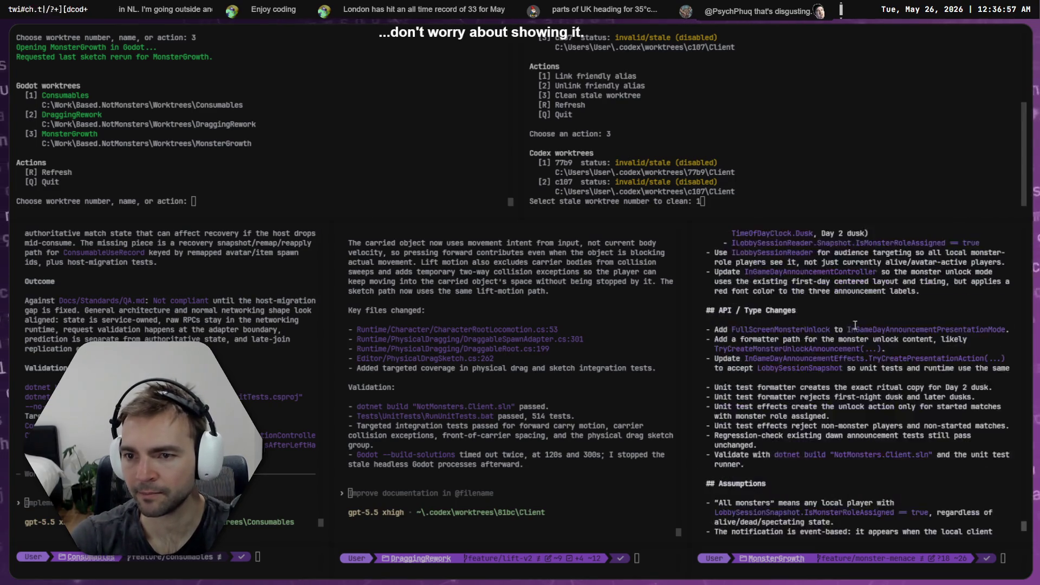
scroll(857, 340, down, 5)
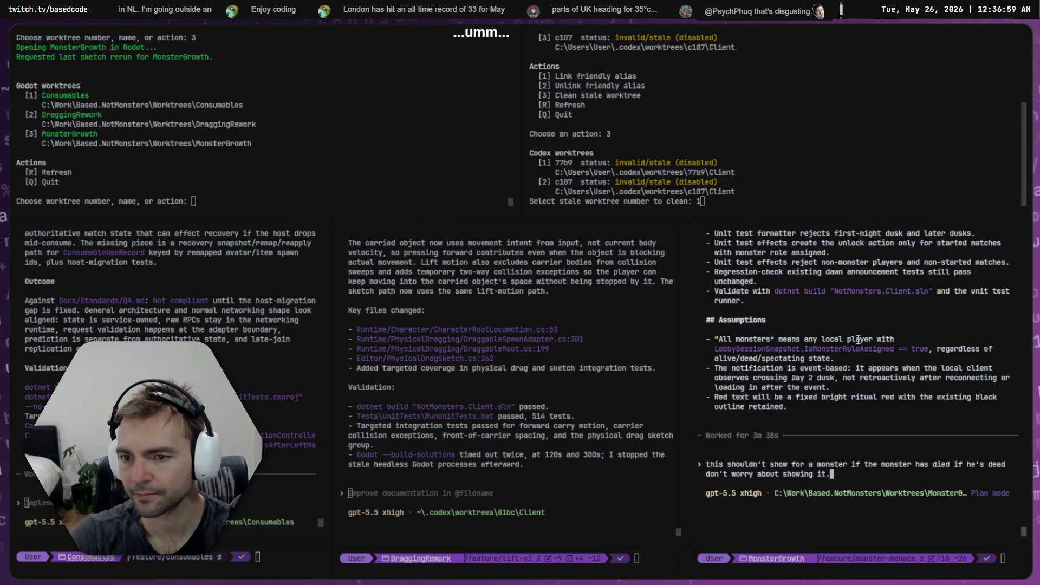
key(Return)
scroll(859, 340, up, 10)
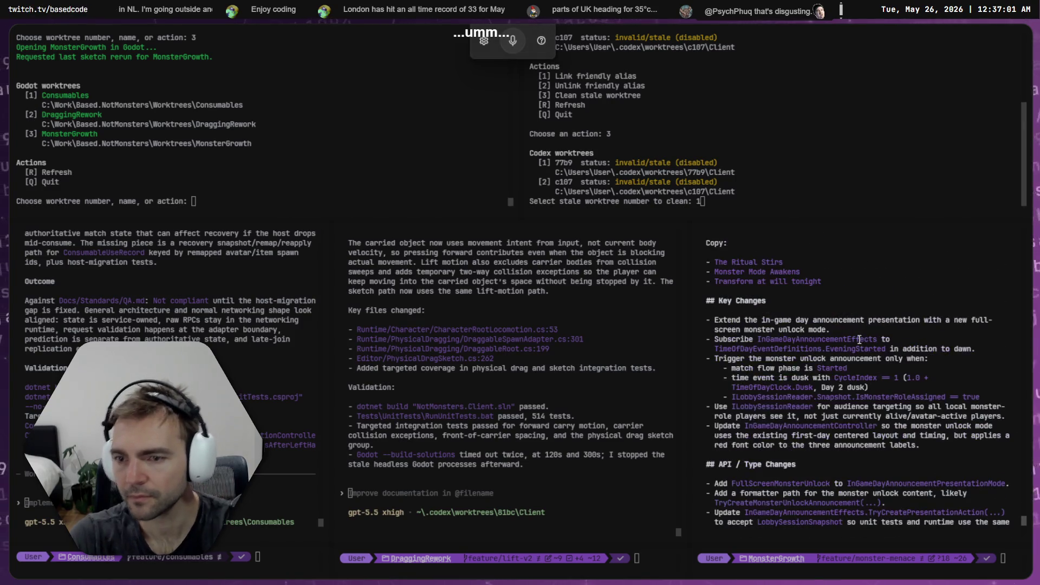
- Highlight the plan line about reusing the dawn style and 'Dawn of the first day' wording
scroll(860, 340, up, 3)
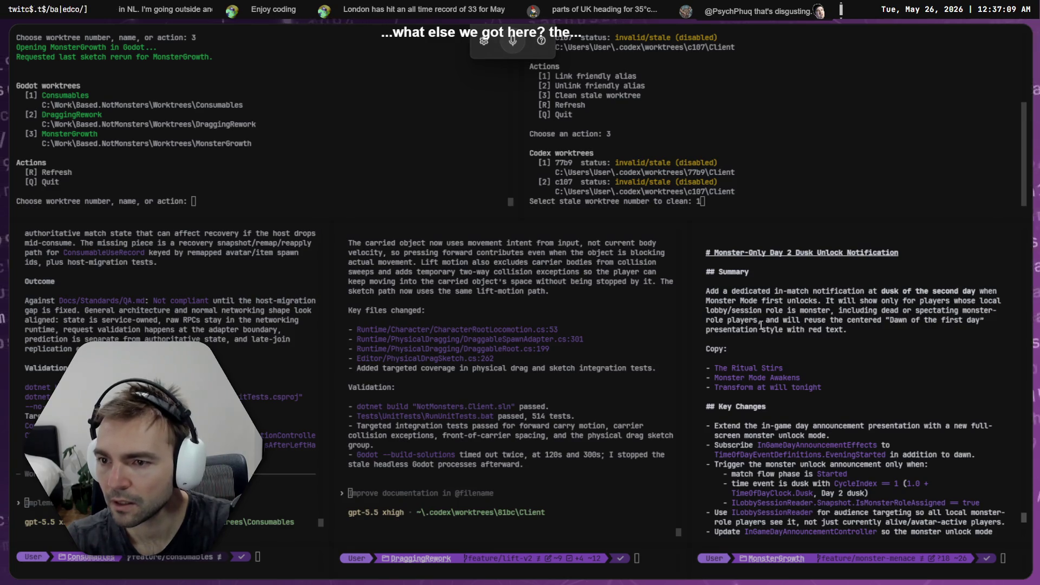
drag(761, 323, 986, 321)
click(873, 338)
click(887, 329)
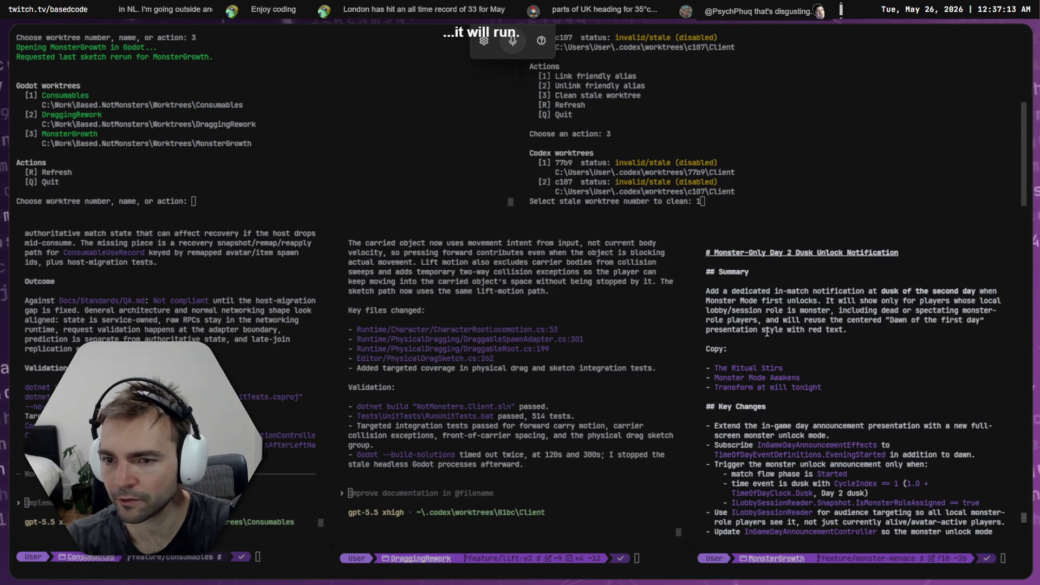
- Highlight the bullet extending announcement presentation with a full-screen monster unlock mode
scroll(887, 330, down, 2)
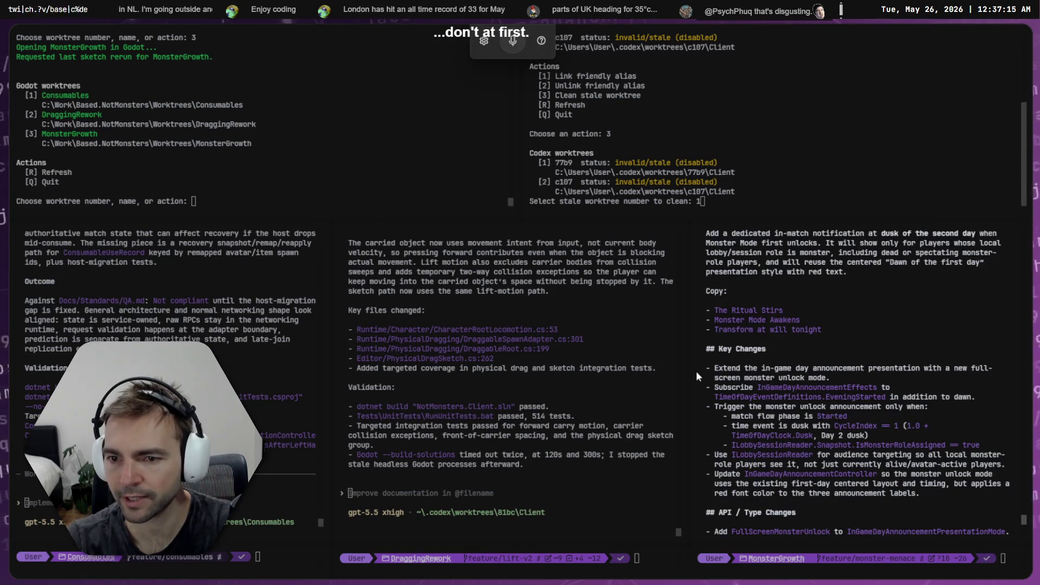
mouse_move(873, 369)
mouse_down()
mouse_move(723, 370)
mouse_move(801, 369)
mouse_move(739, 371)
mouse_up()
click(725, 373)
click(759, 371)
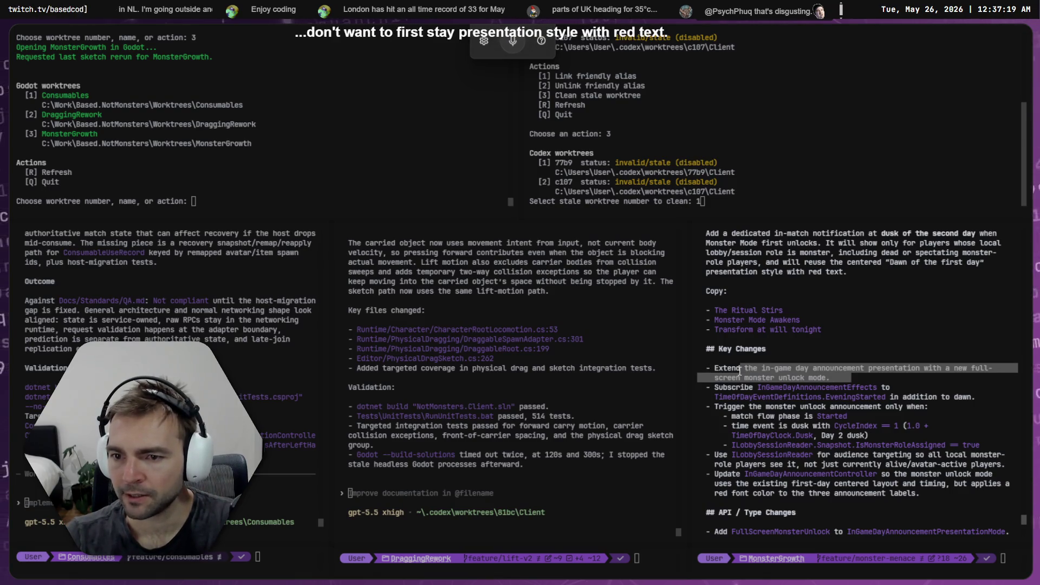
click(757, 373)
scroll(757, 373, down, 2)
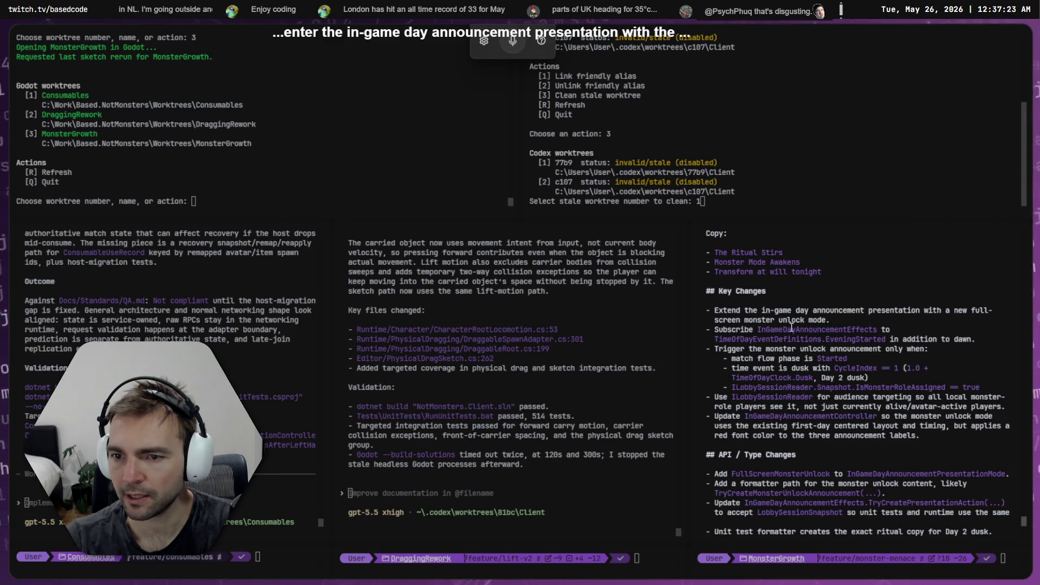
drag(843, 322, 716, 313)
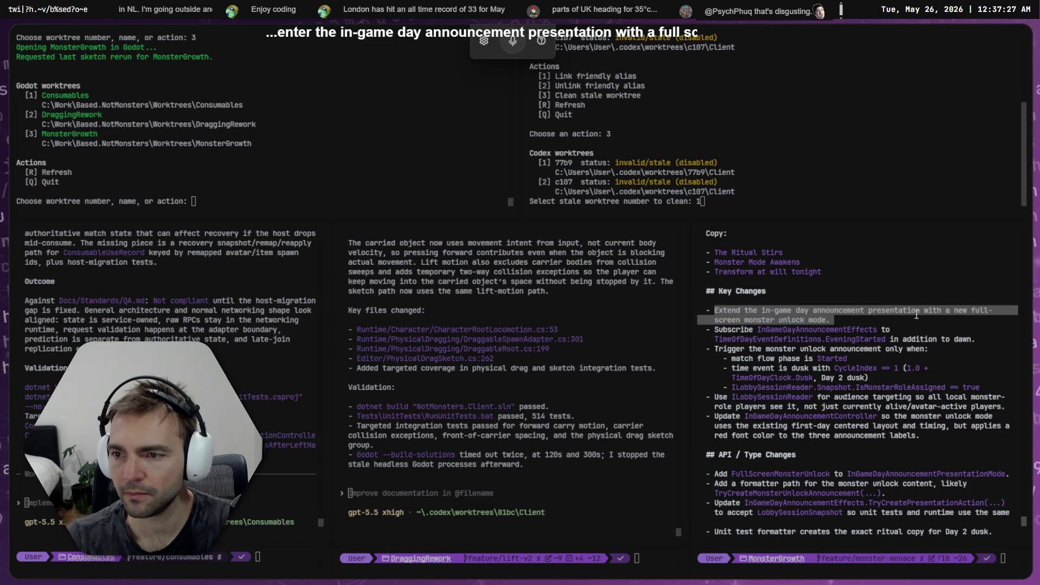
click(746, 324)
click(851, 319)
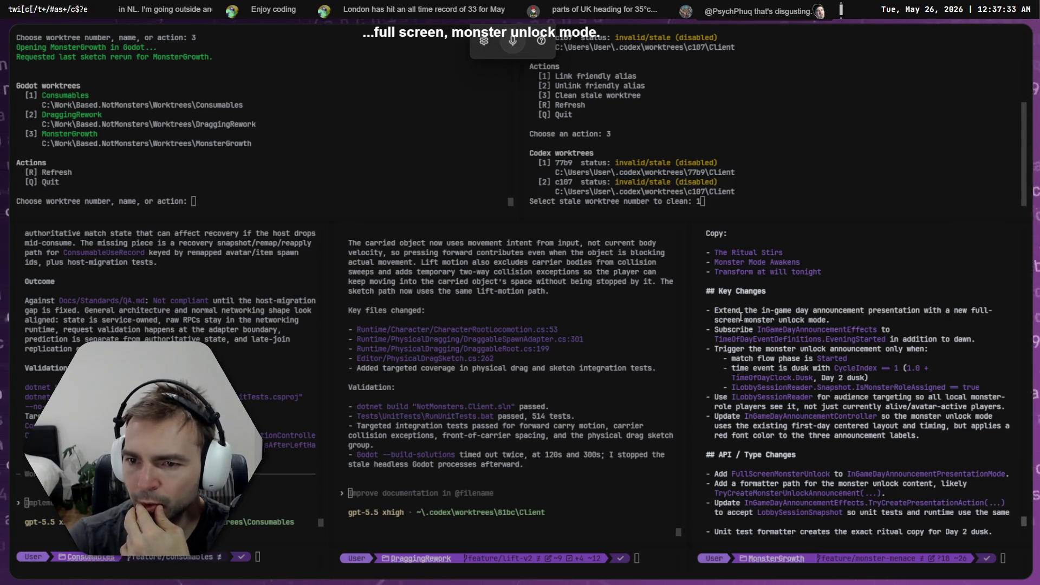
- Highlight the InGameDayAnnouncementEffects Subscribe line and the unlock trigger conditions, including match flow phase
mouse_move(903, 330)
mouse_down()
mouse_move(720, 329)
mouse_move(956, 379)
mouse_move(727, 348)
mouse_move(852, 360)
mouse_up()
click(721, 331)
click(921, 382)
click(727, 348)
click(780, 360)
drag(728, 359, 883, 359)
click(889, 360)
- Scroll further and select the InGameDayAnnouncementController reference
scroll(750, 376, down, 2)
drag(722, 339, 959, 348)
click(755, 362)
drag(716, 359, 912, 361)
click(780, 360)
double_click(774, 360)
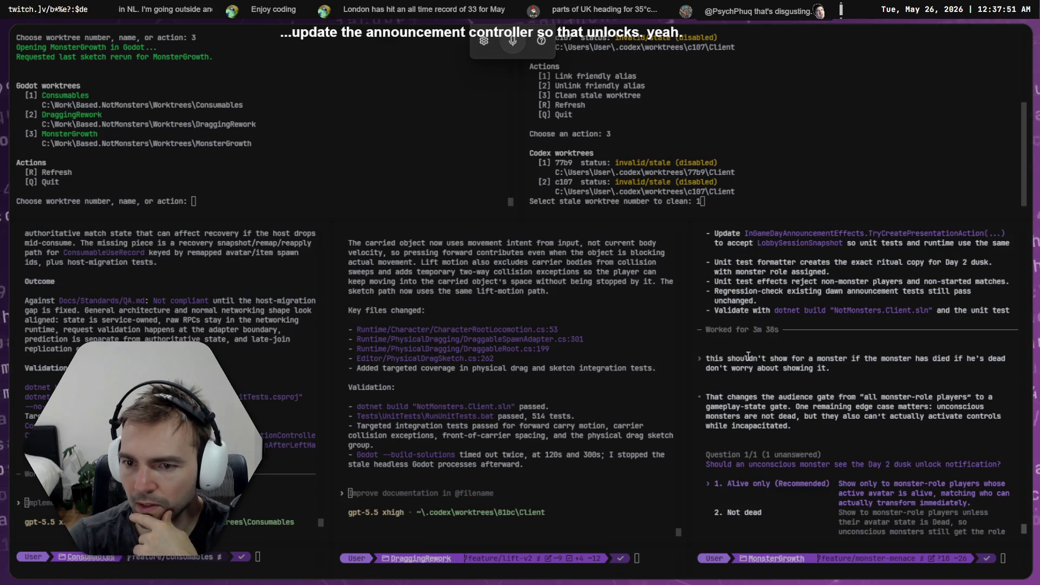
- Answer '1. Alive only (Recommended)' for whether unconscious monsters see the notification
scroll(748, 356, up, 5)
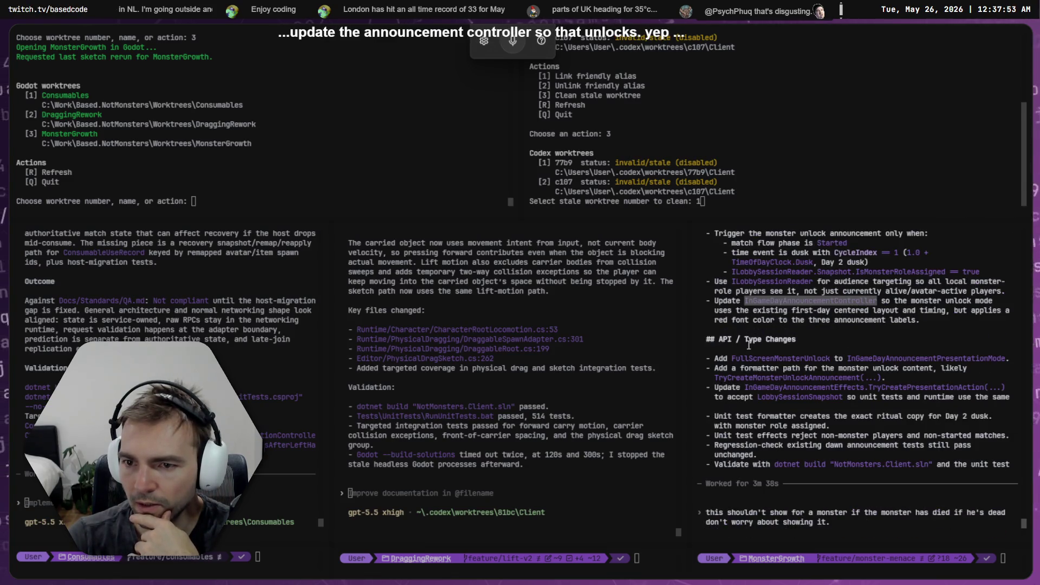
scroll(754, 348, down, 8)
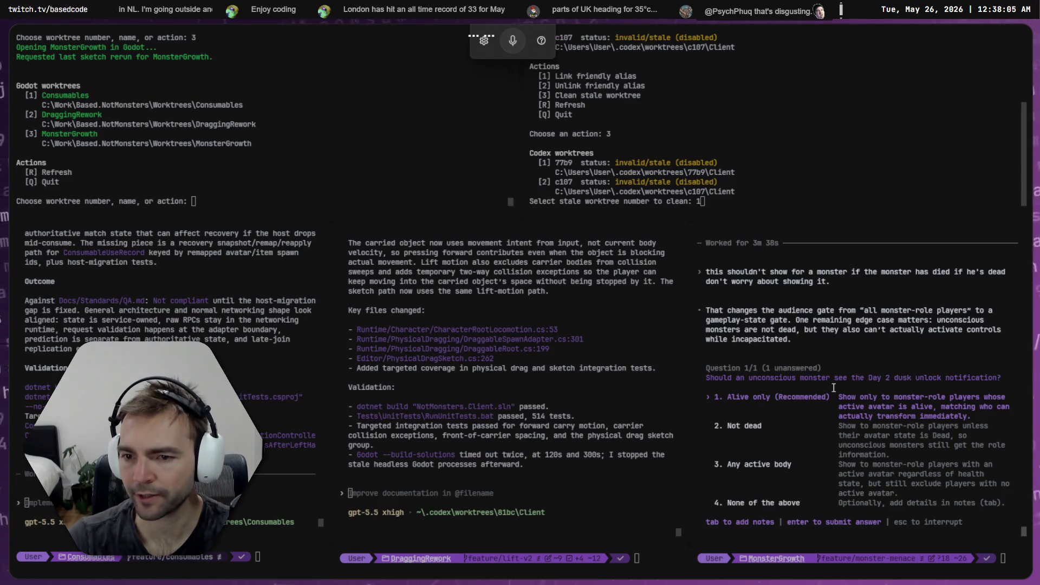
key(Return)
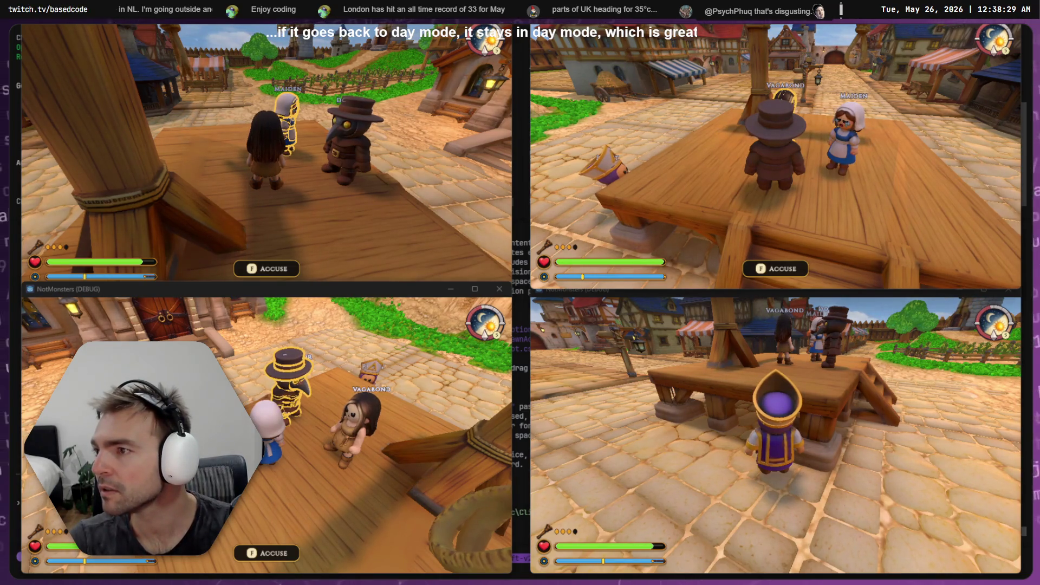
- Walk the bottom-right player's priest onto and around the wooden platform, then switch away
key(alt+Tab)
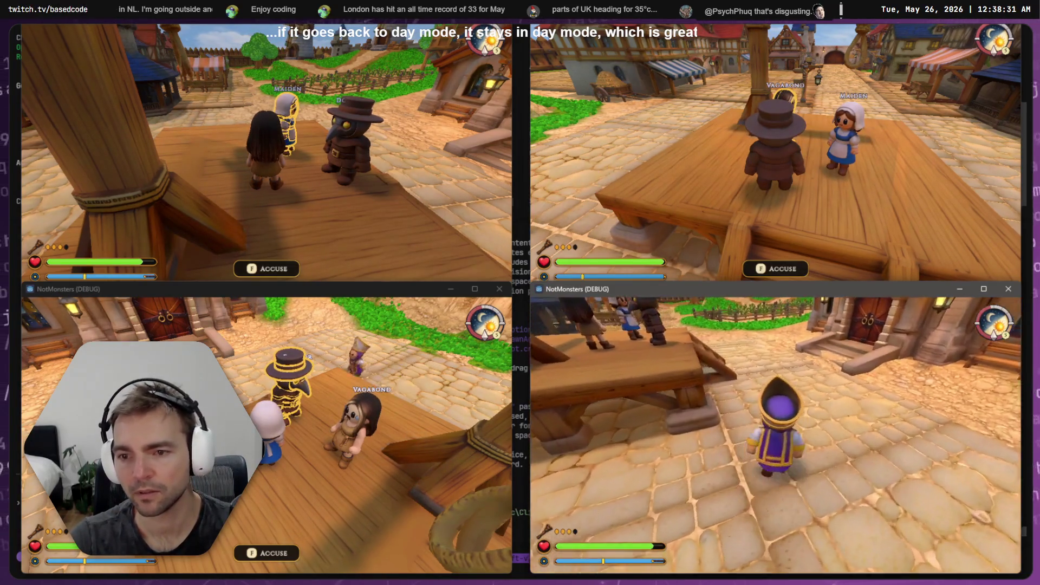
key(w)
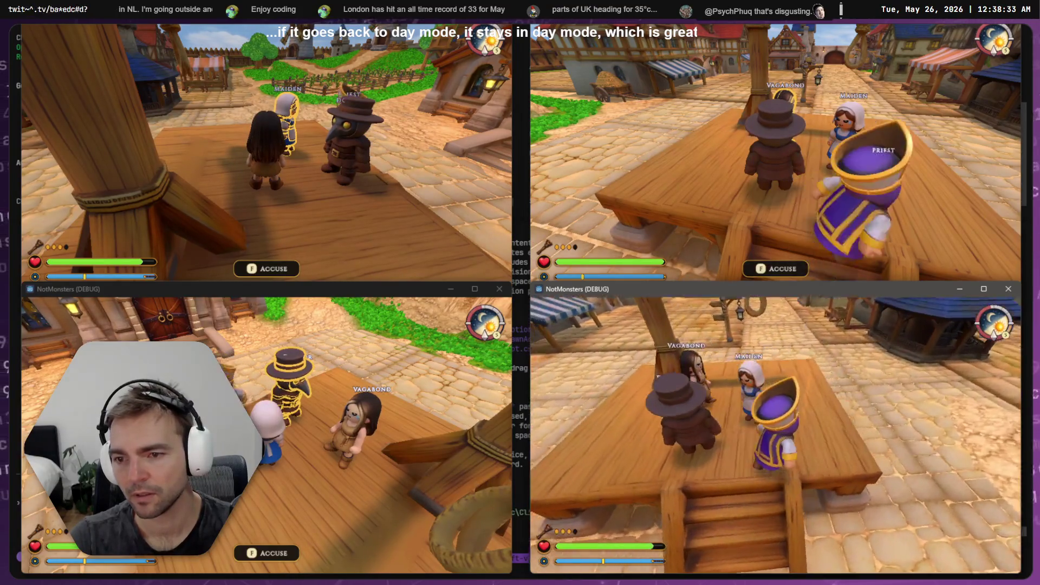
key(w)
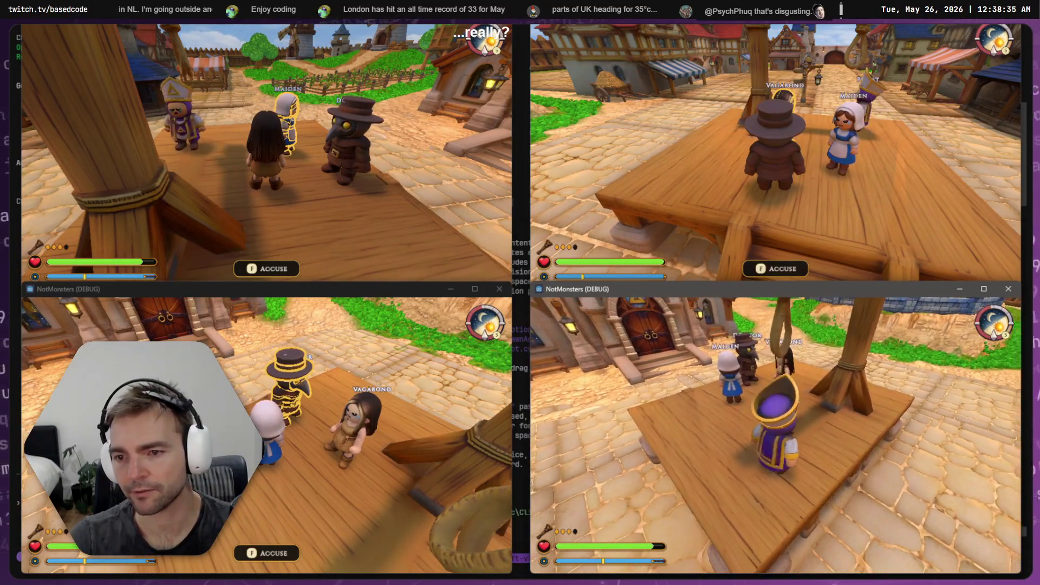
key(w)
key(alt+Tab)
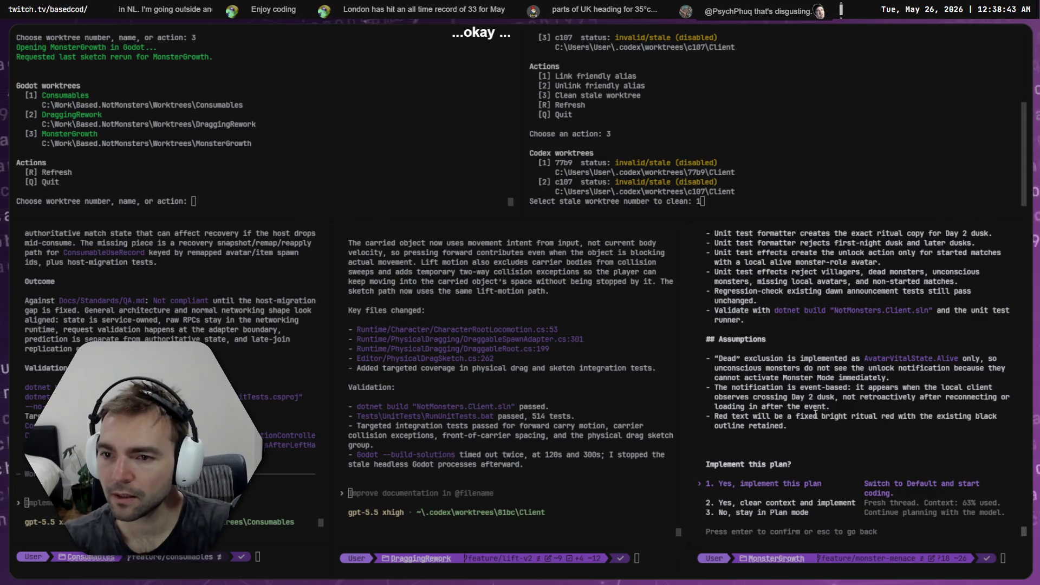
- Approve '1. Yes, implement this plan' so Codex adds the FullScreenMonsterUnlock mode
scroll(815, 414, up, 10)
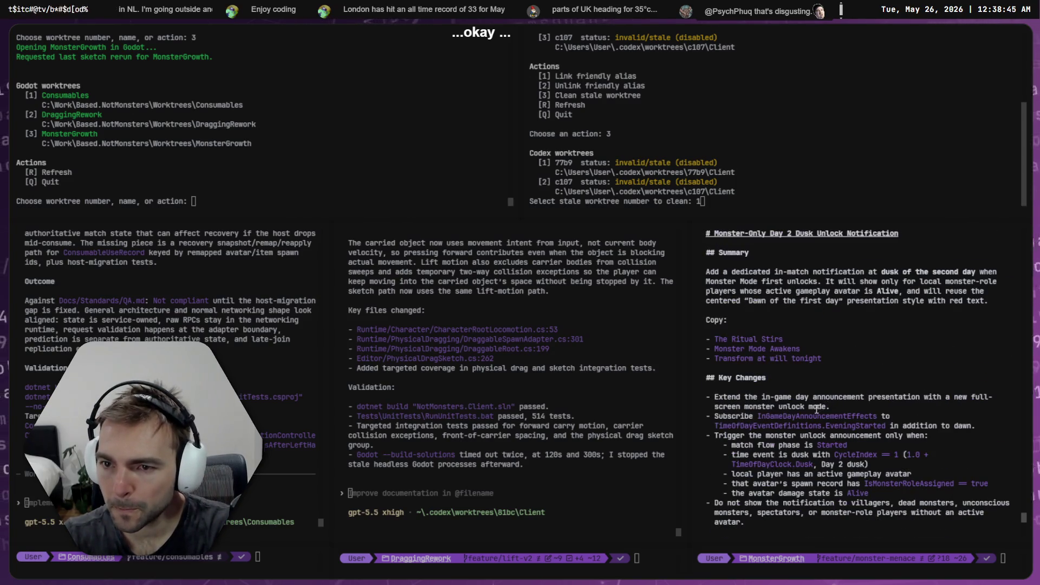
scroll(824, 315, down, 10)
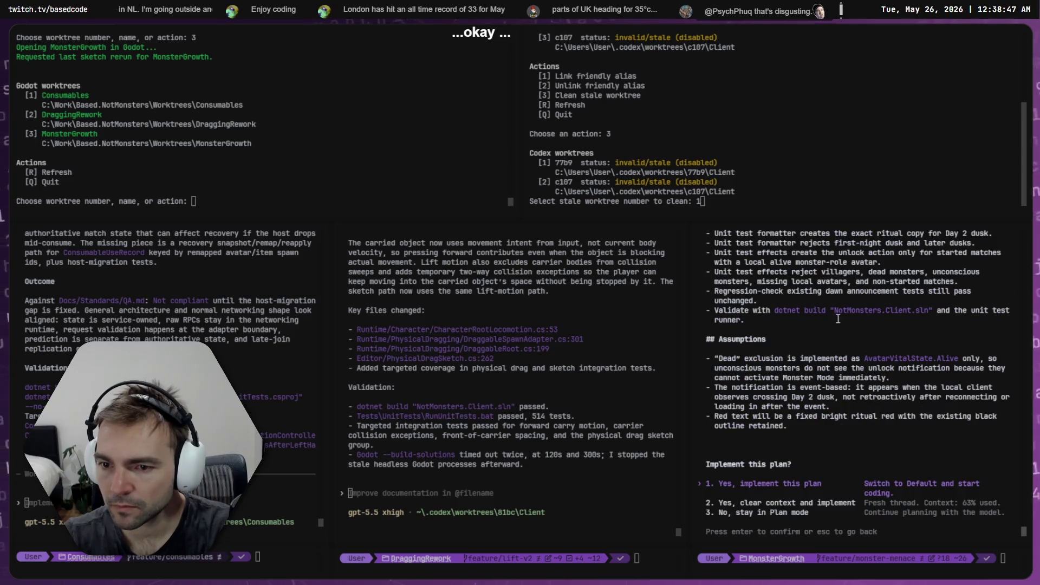
key(Return)
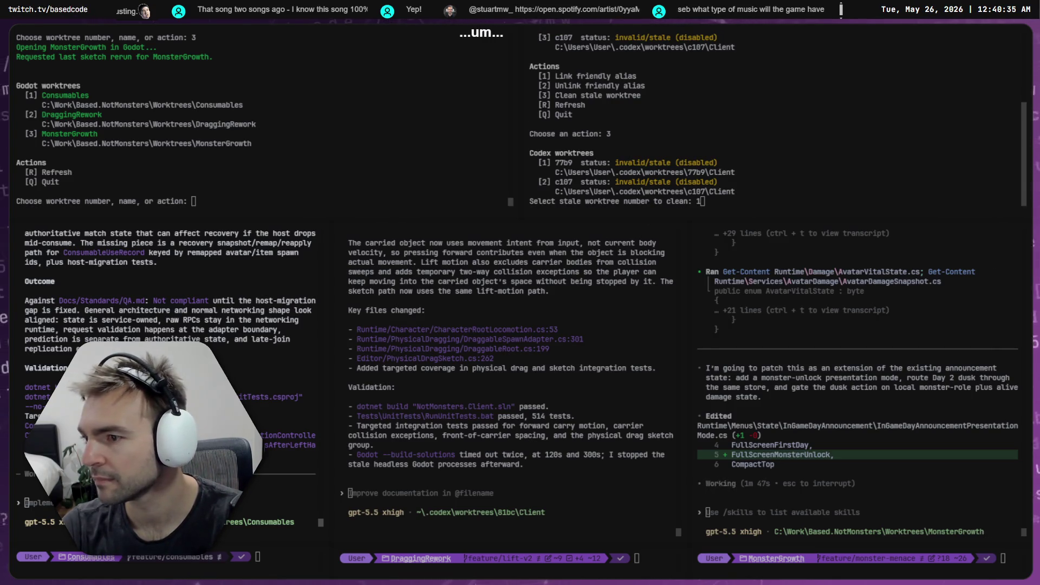
key(alt+Tab)
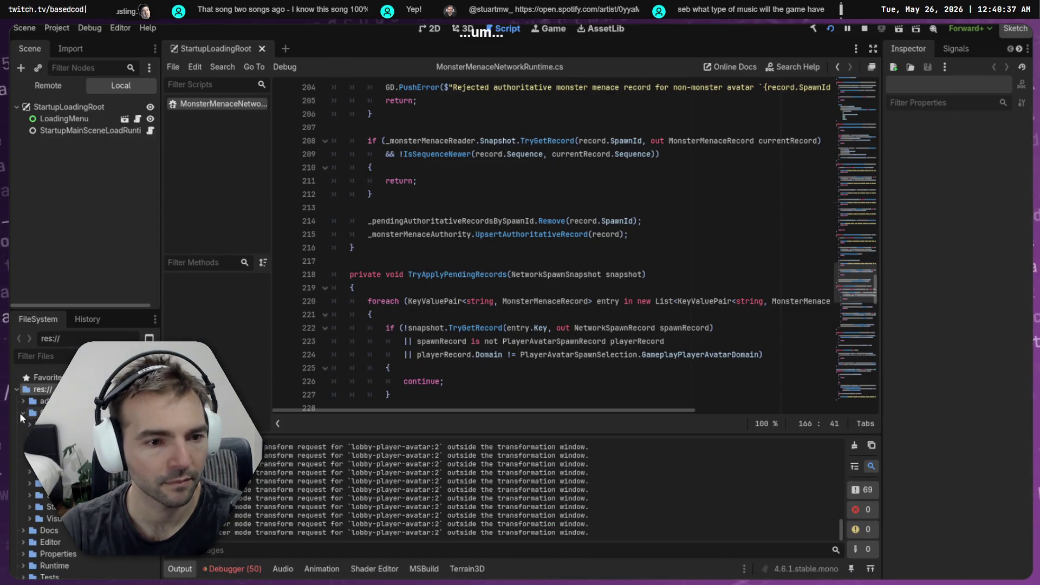
- Select MainTheme.wav in the audio folder and play its 96.45-second preview
click(29, 425)
click(59, 437)
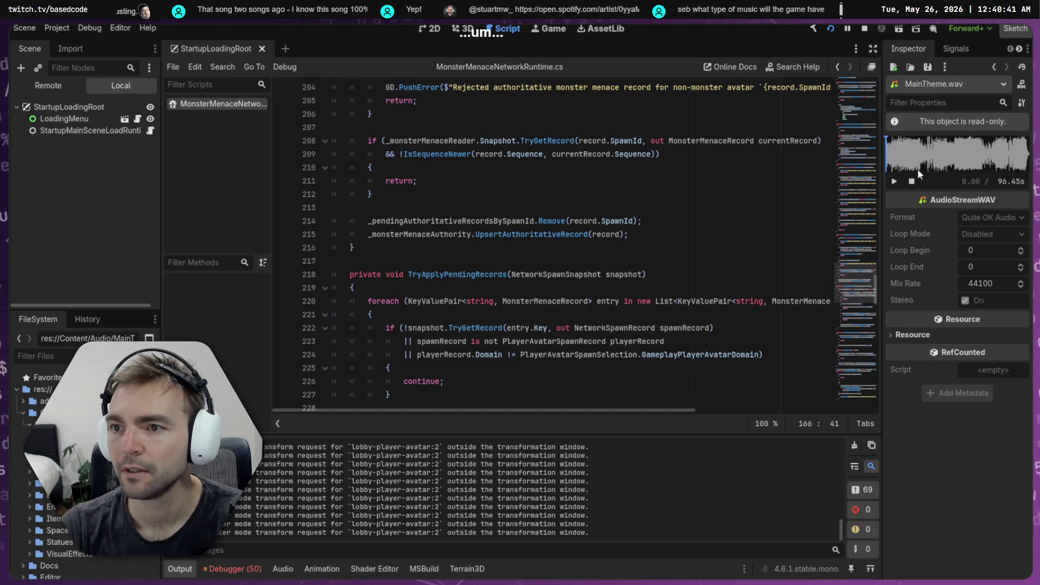
click(895, 181)
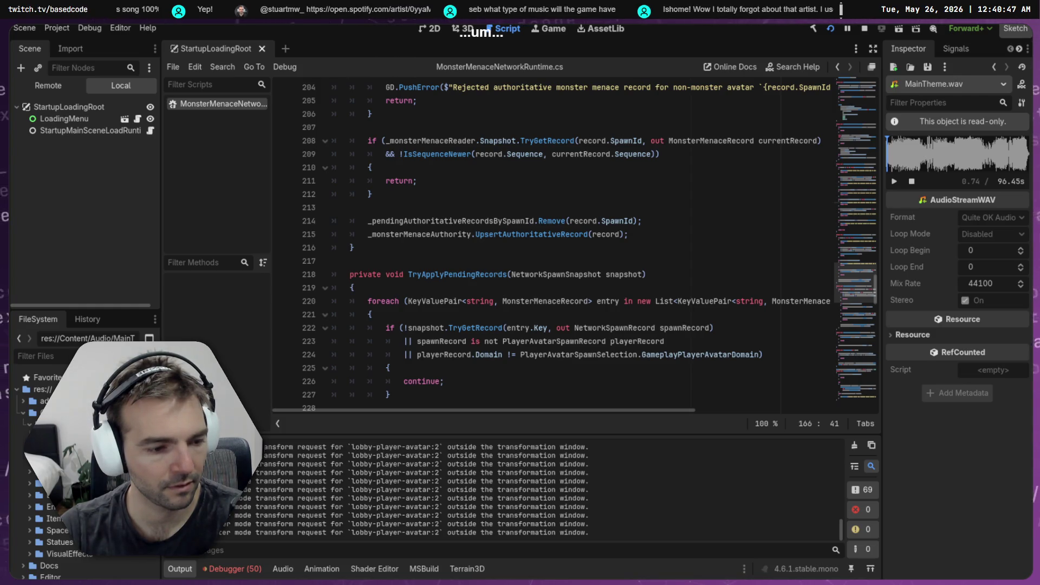
click(893, 182)
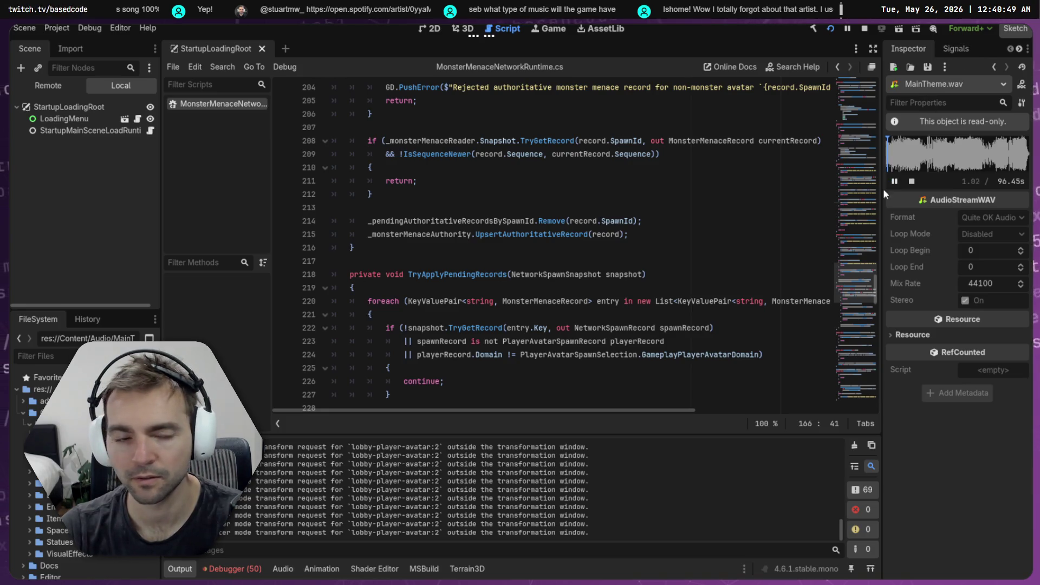
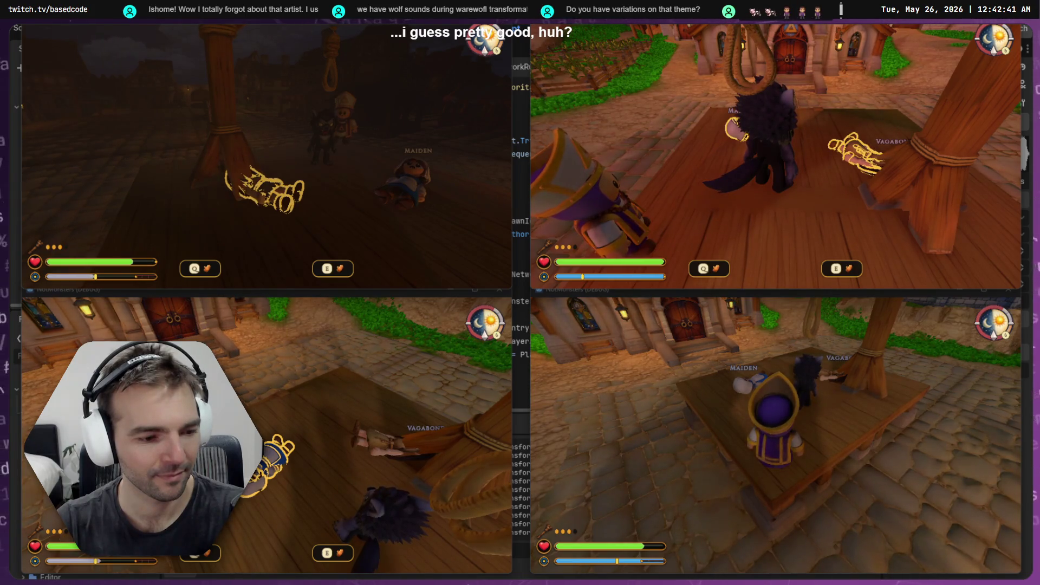
- Take control of the top-right NotMonsters game client to play-test it
click(657, 143)
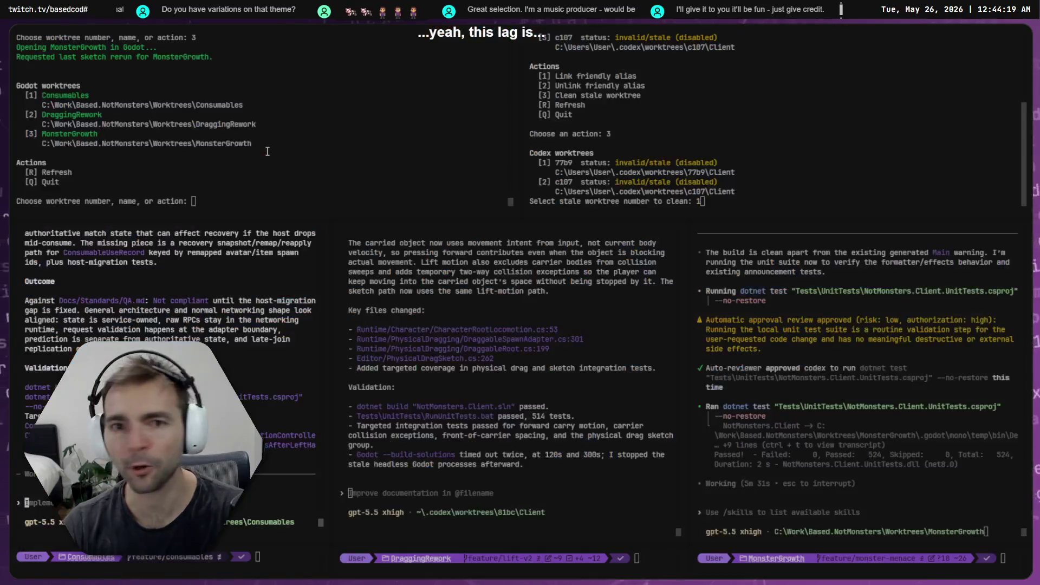
- Approve the Character Idle Benchmark plan with 'Switch to Default and start coding', then reread it
scroll(277, 321, up, 12)
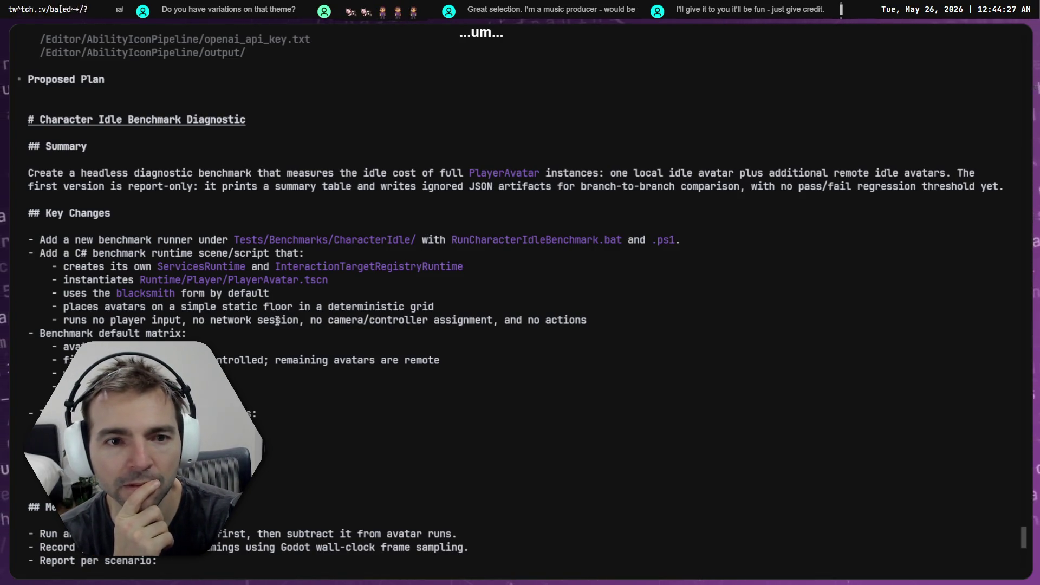
scroll(377, 186, down, 12)
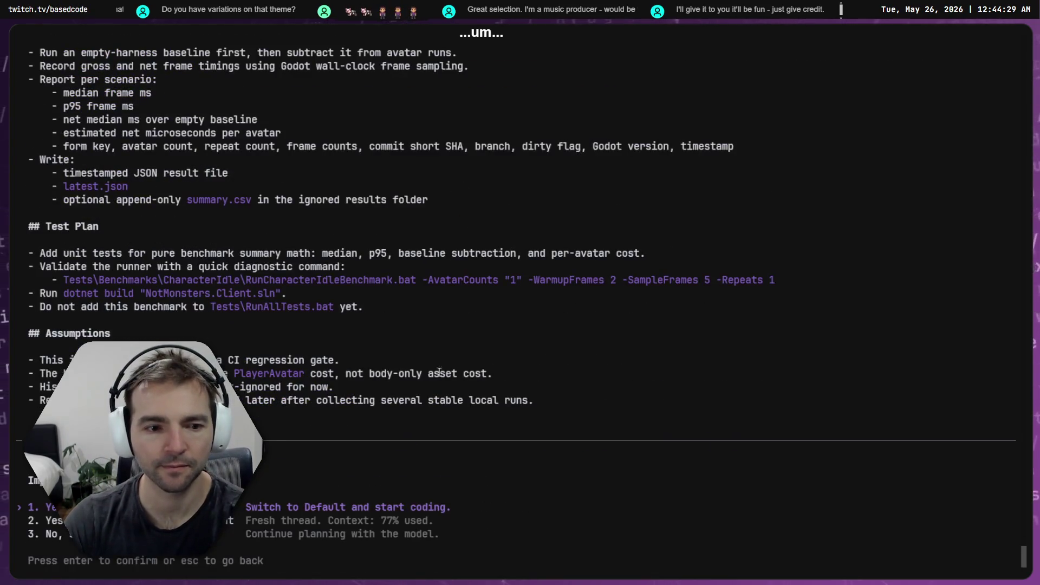
key(Return)
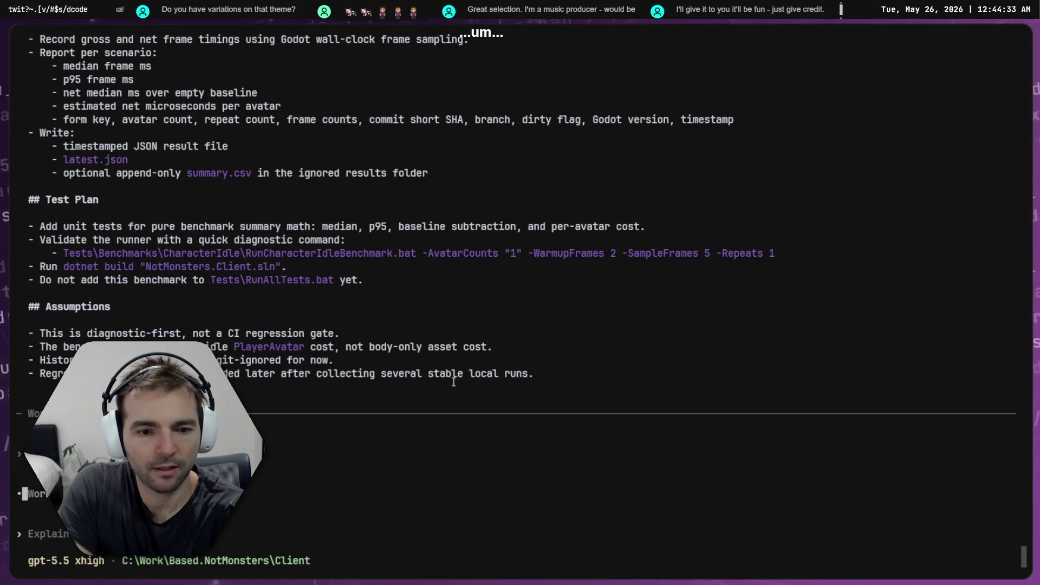
scroll(454, 382, up, 10)
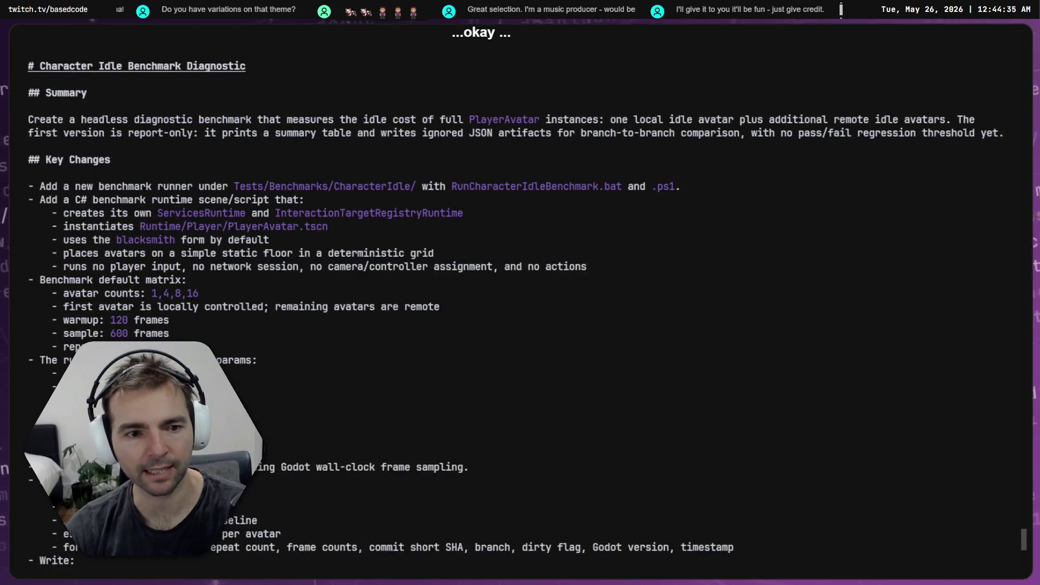
mouse_move(454, 418)
mouse_down()
mouse_move(55, 211)
mouse_move(54, 186)
mouse_up()
click(454, 302)
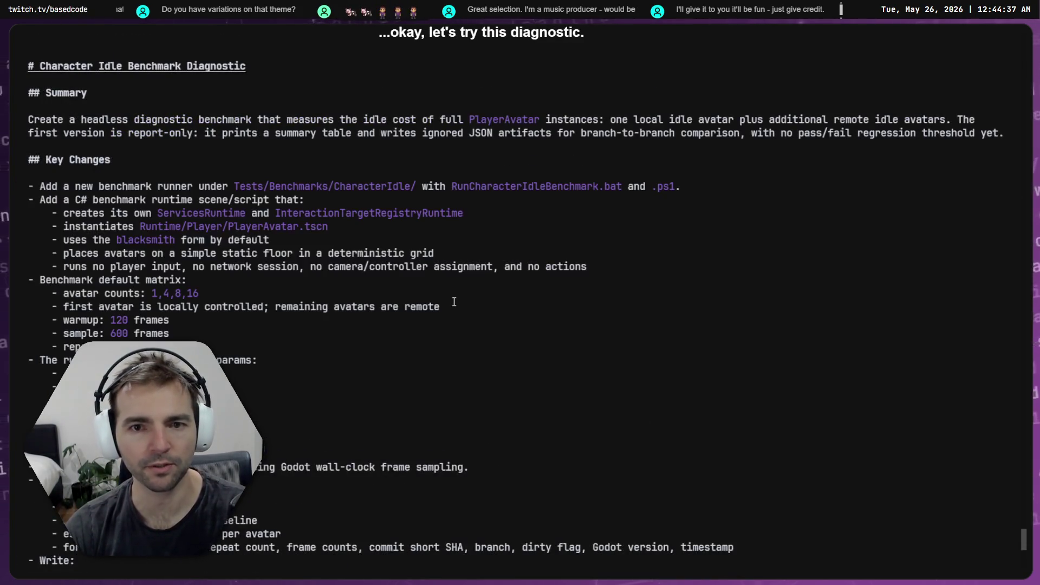
- Hide the game clients so the Codex agent terminal grid is in front again
scroll(461, 312, down, 10)
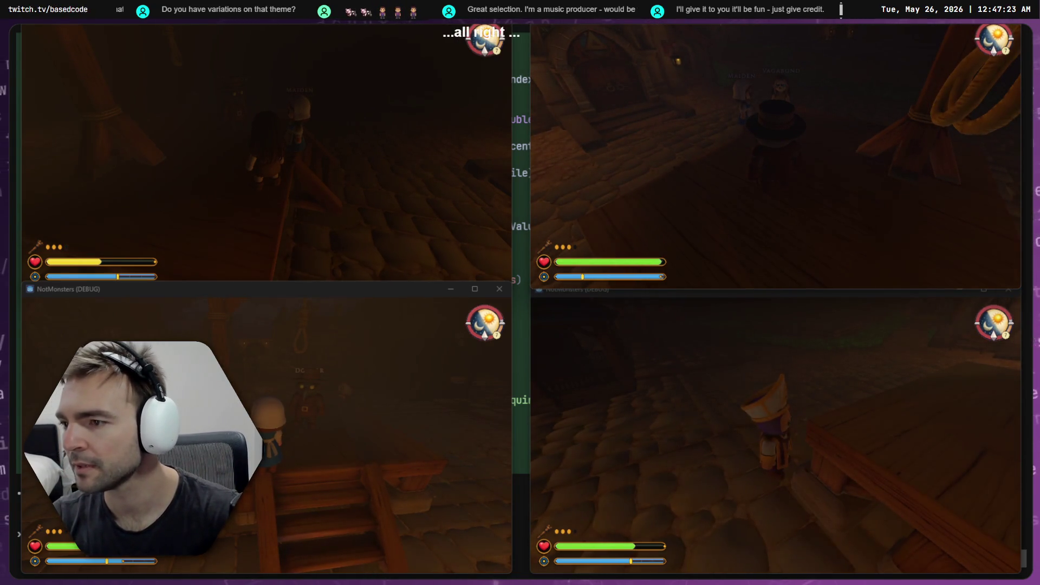
key(ctrl+super+Right)
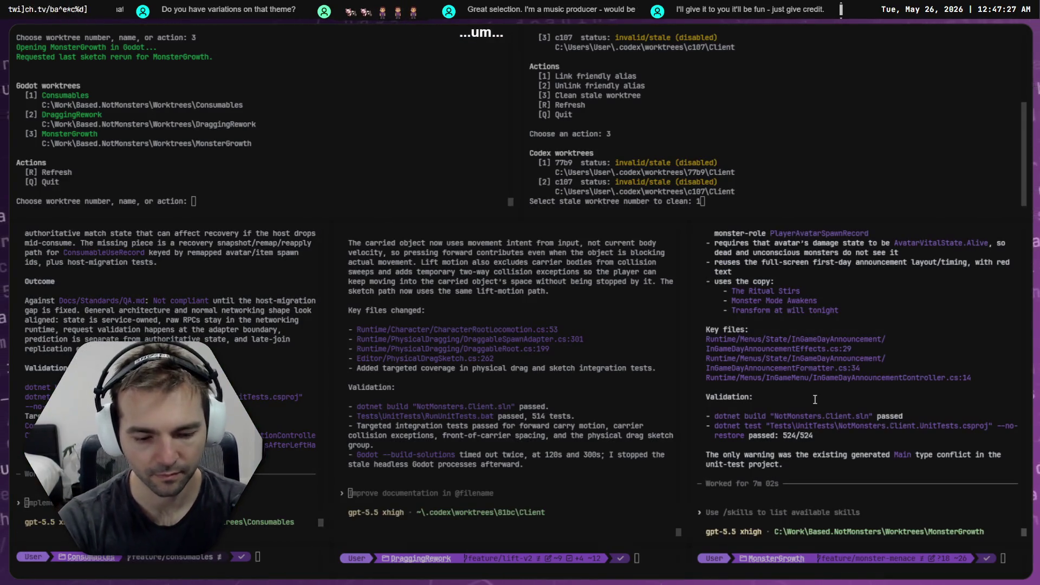
- Submit the MonsterGrowth prompt: monster growth appears only on the controlling player's client, propose a fix
text(I have noticed that as time goes on, the mo)
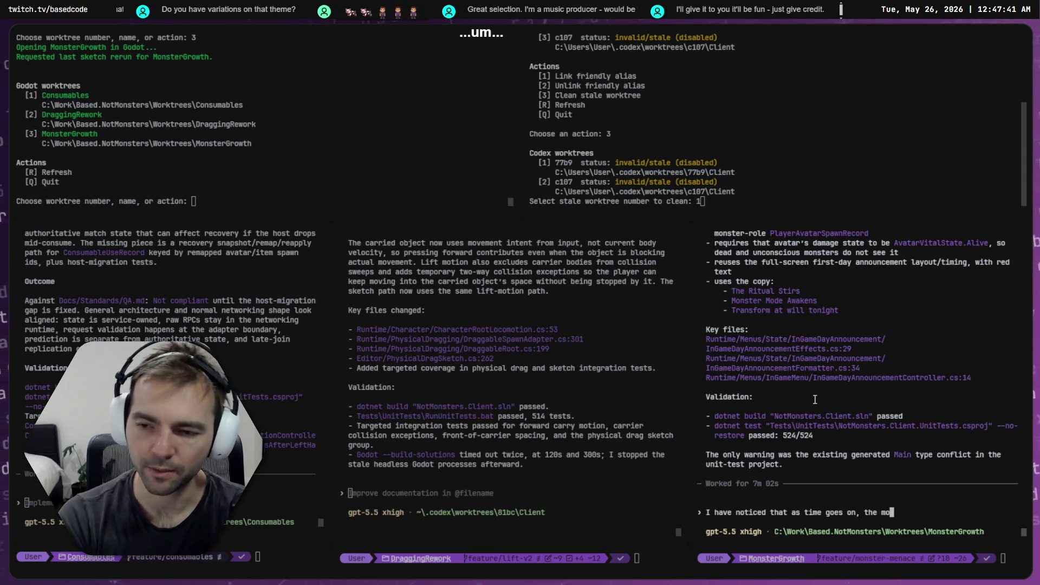
text(nster becomes bigger w)
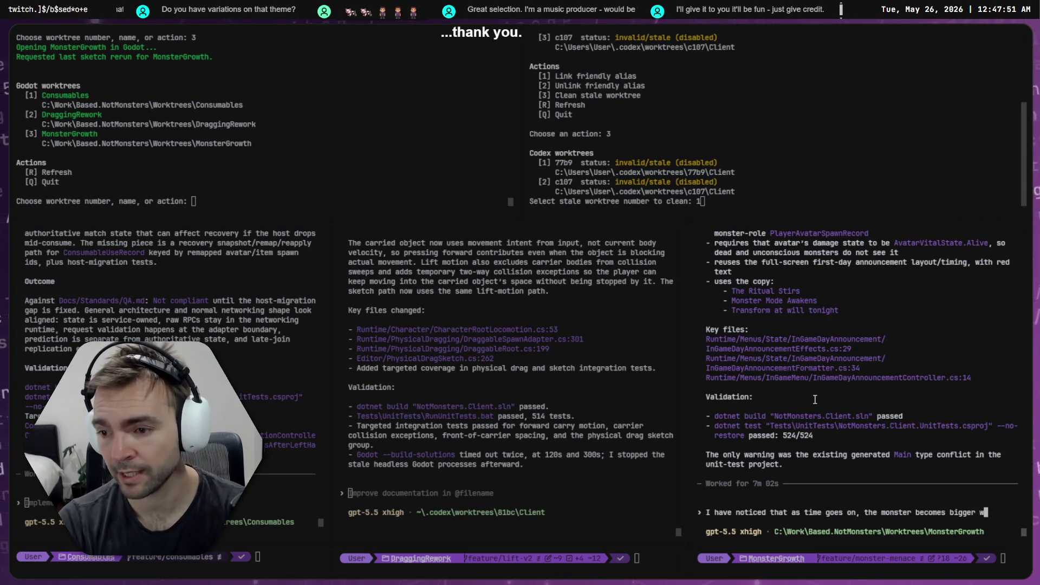
text(ith time,)
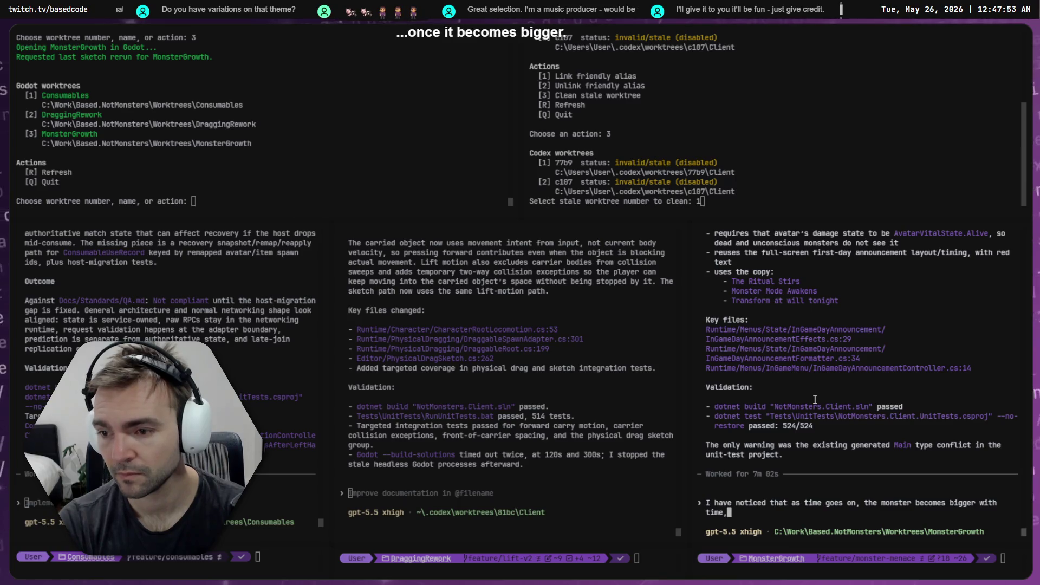
text(but only for the)
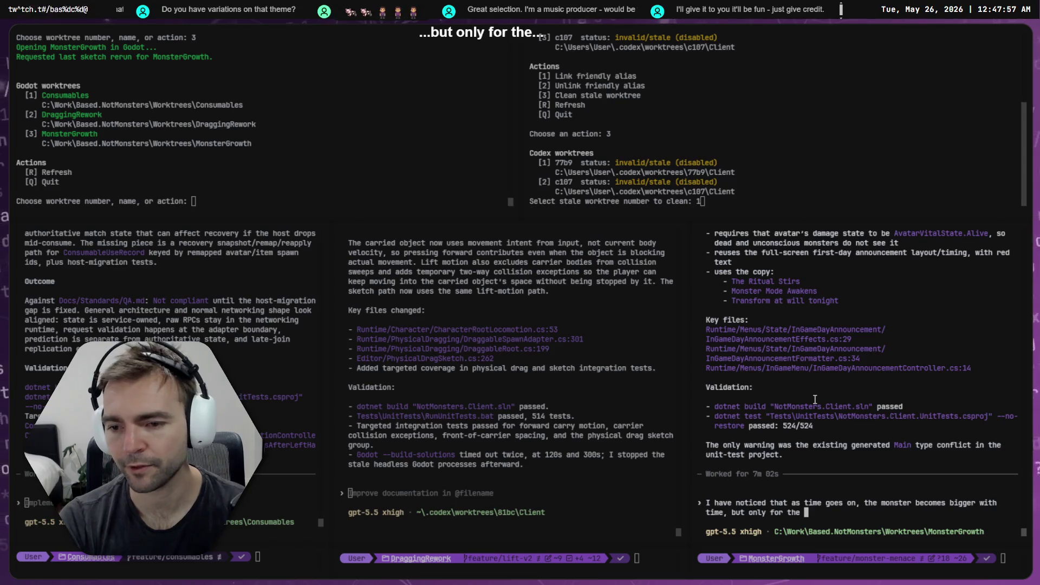
text( p)
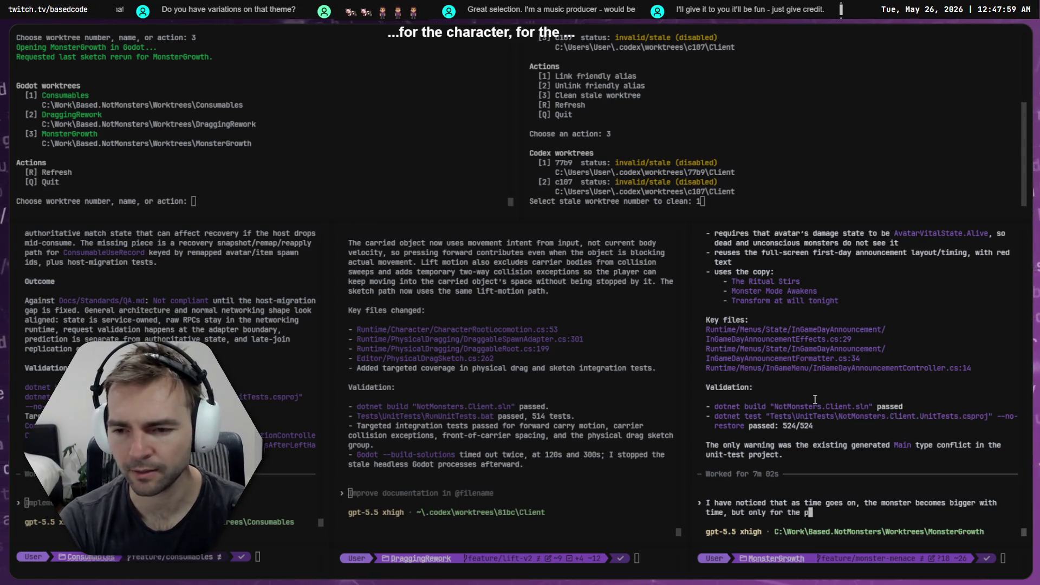
text(r)
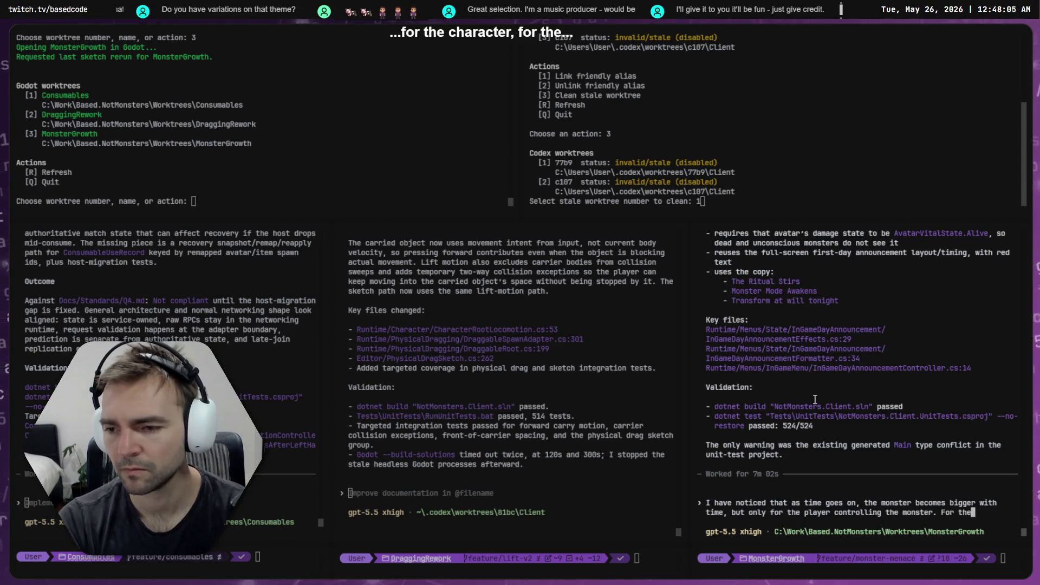
text(clients the size stays the same. Investigate this, find)
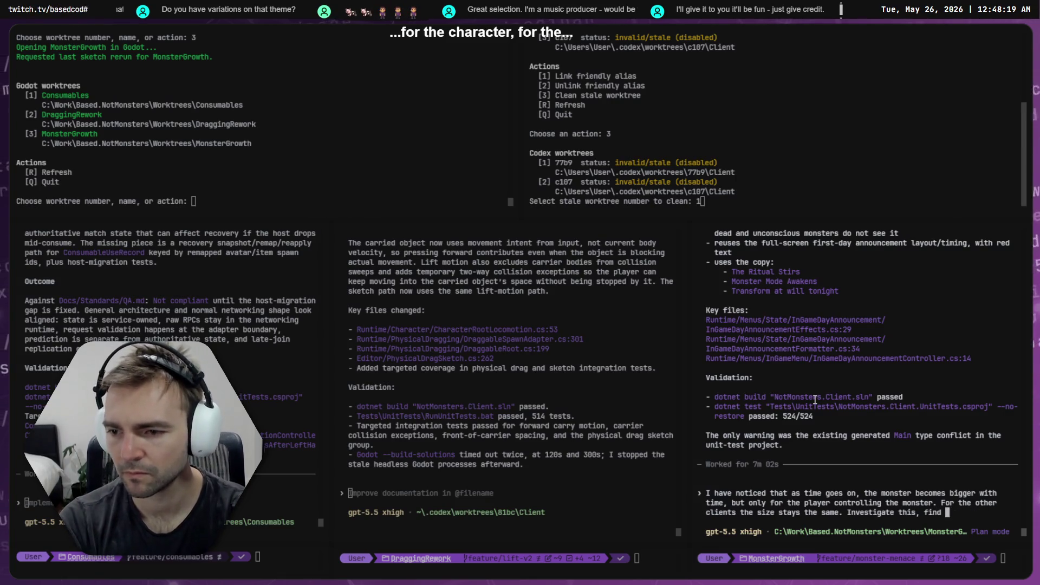
text(ropose a fix.)
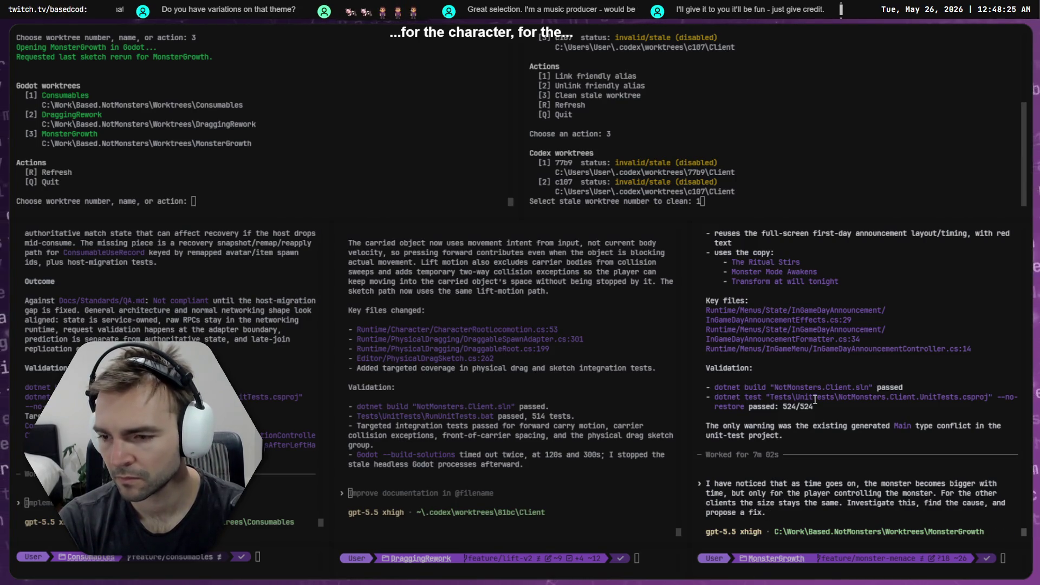
key(Return)
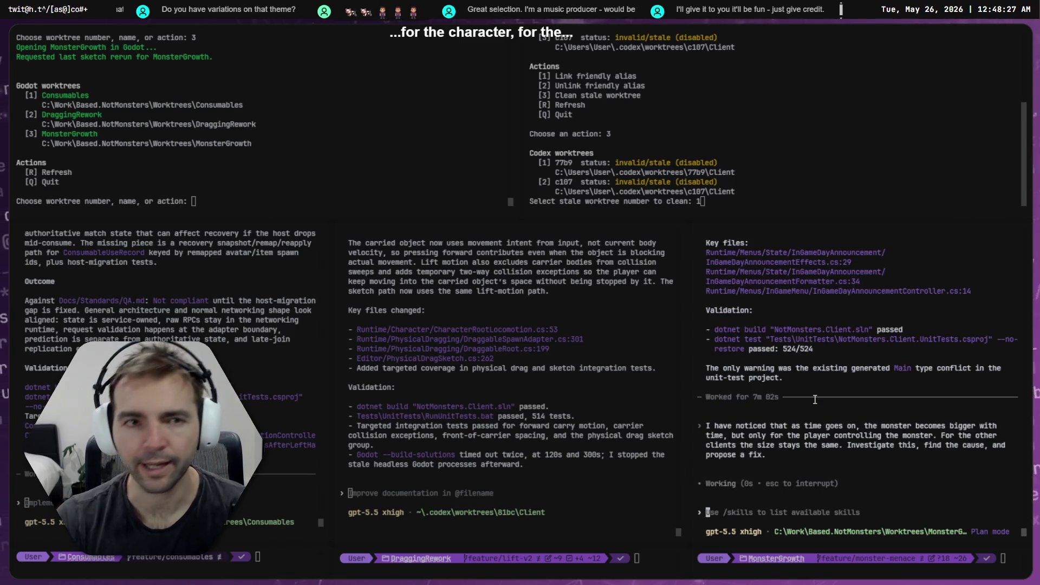
- Switch the terminal to a full-screen agent session view
key(ctrl+Tab)
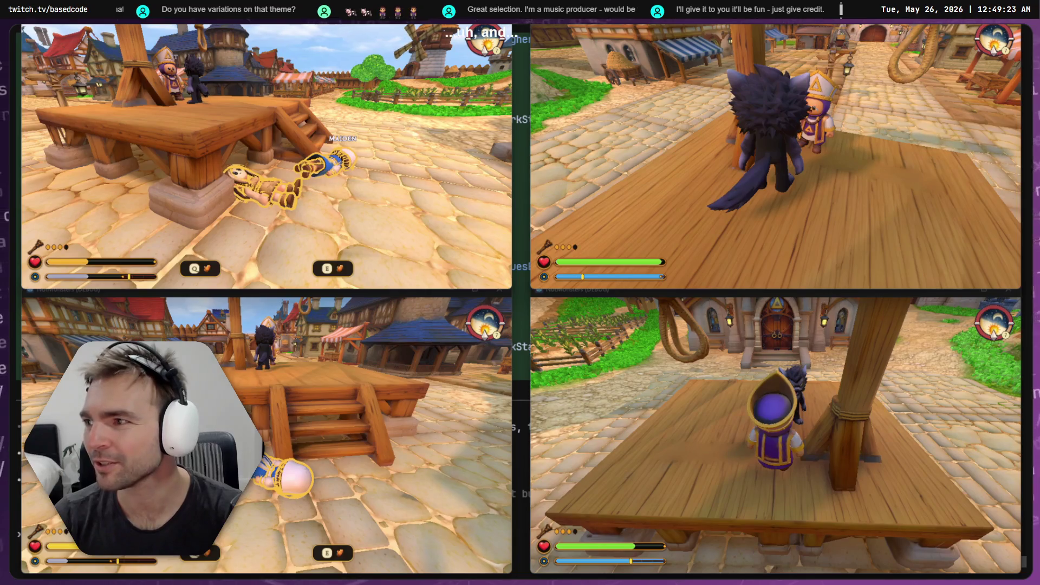
- In the bottom-right NotMonsters client, show the Damage Debug overlay, then hide it with F9
click(775, 433)
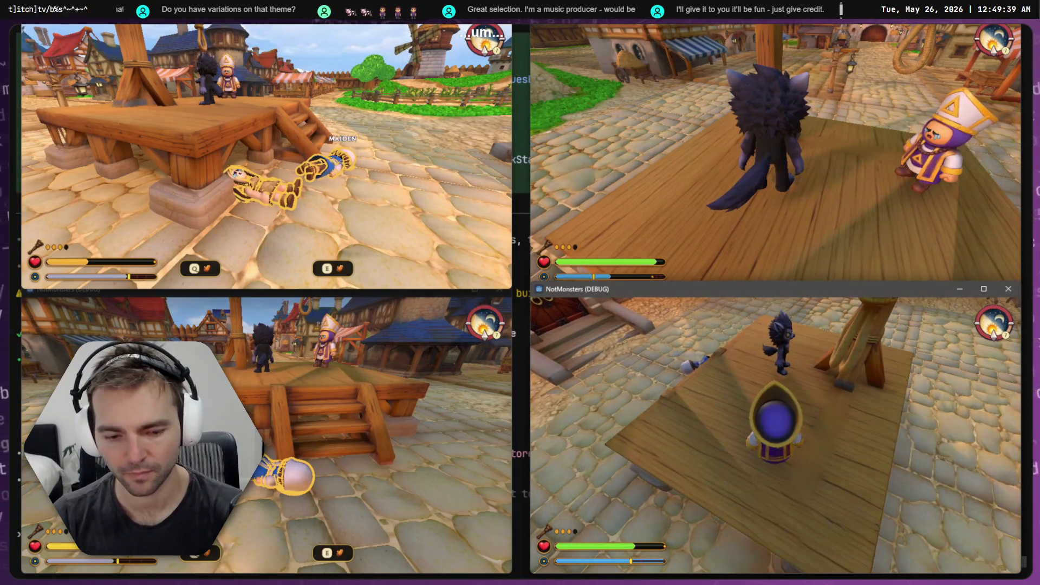
key(F3)
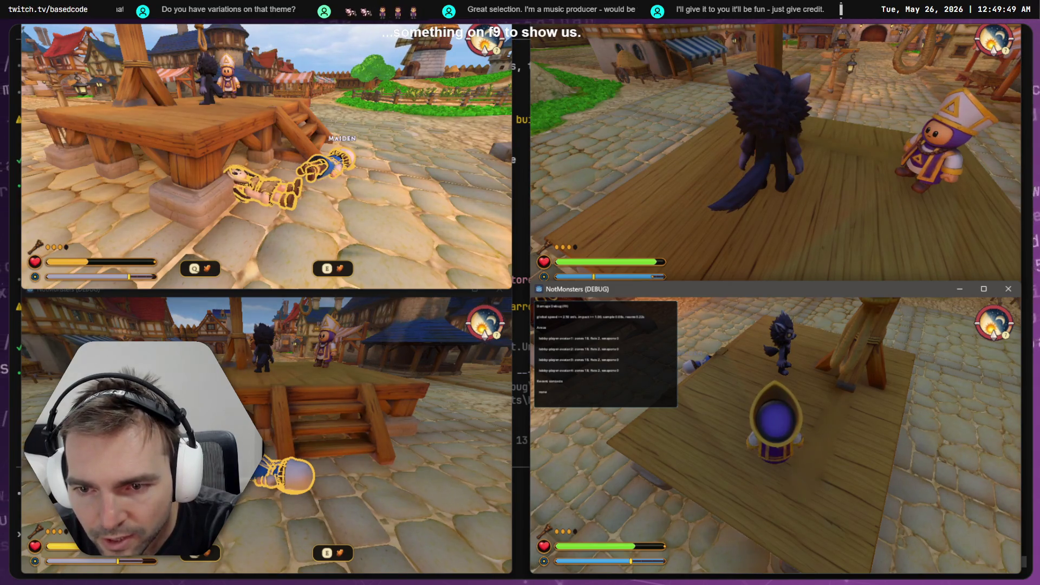
key(F9)
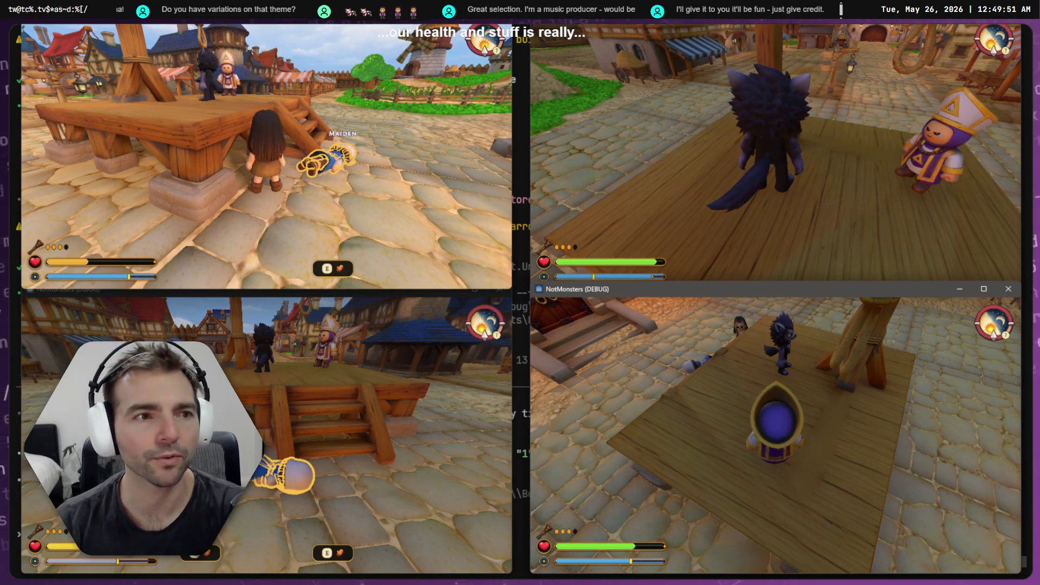